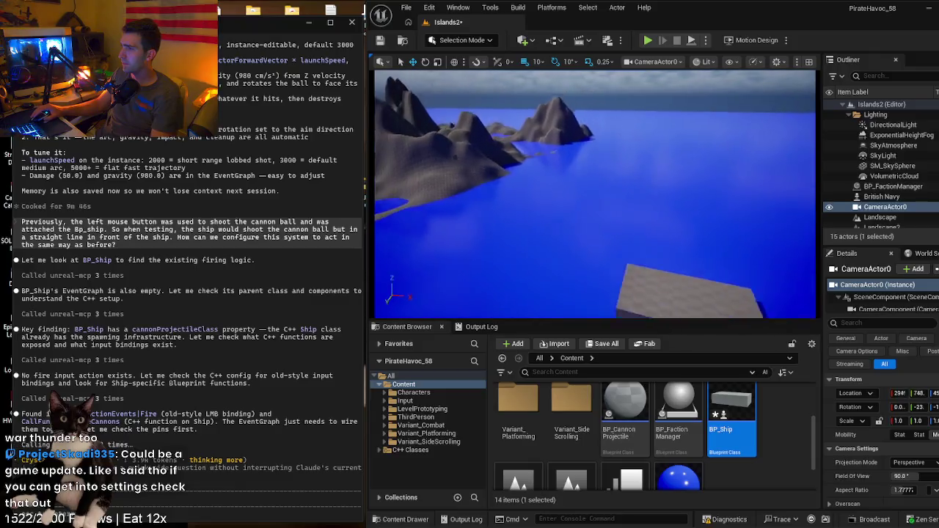
# - Undo CameraActor0's move and creation so the level is back to 14 actors
pyautogui.click(885, 207)
pyautogui.rightClick(902, 209)
pyautogui.moveTo(785, 218)
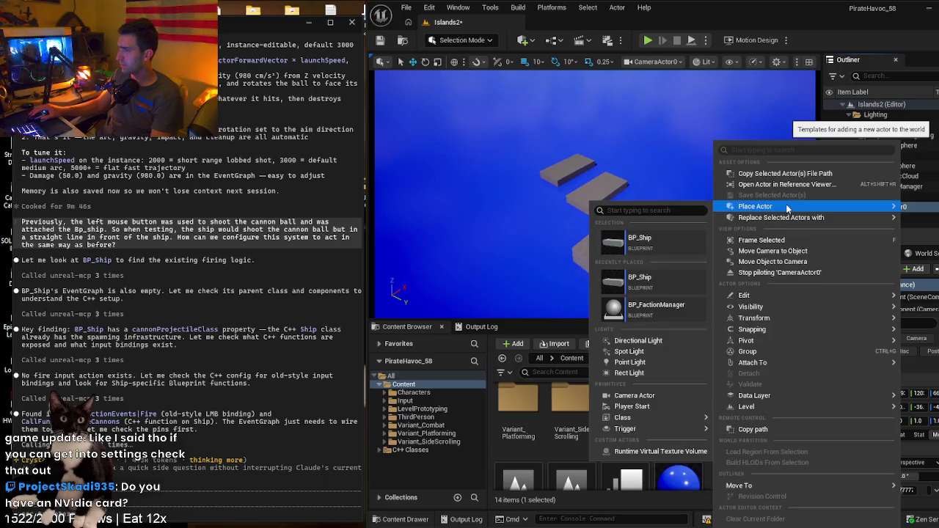
pyautogui.click(641, 96)
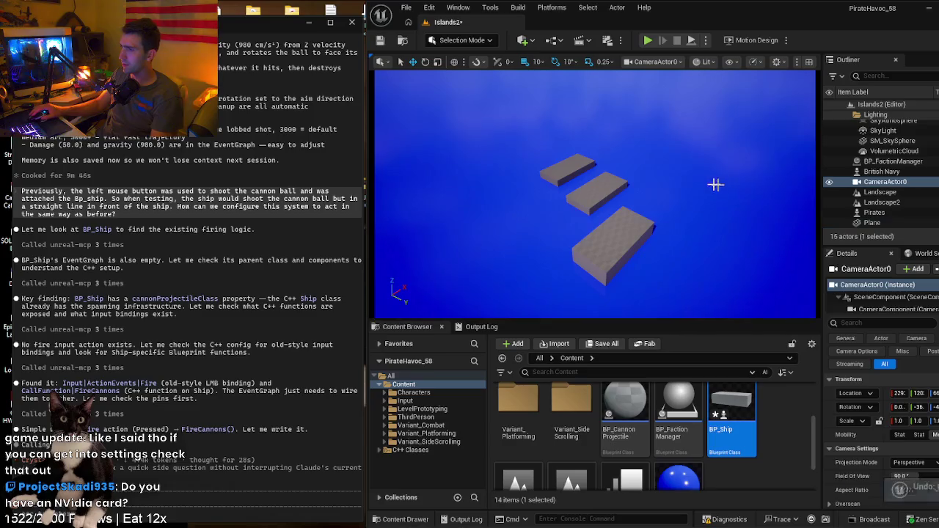
pyautogui.scroll(5, 679, 134)
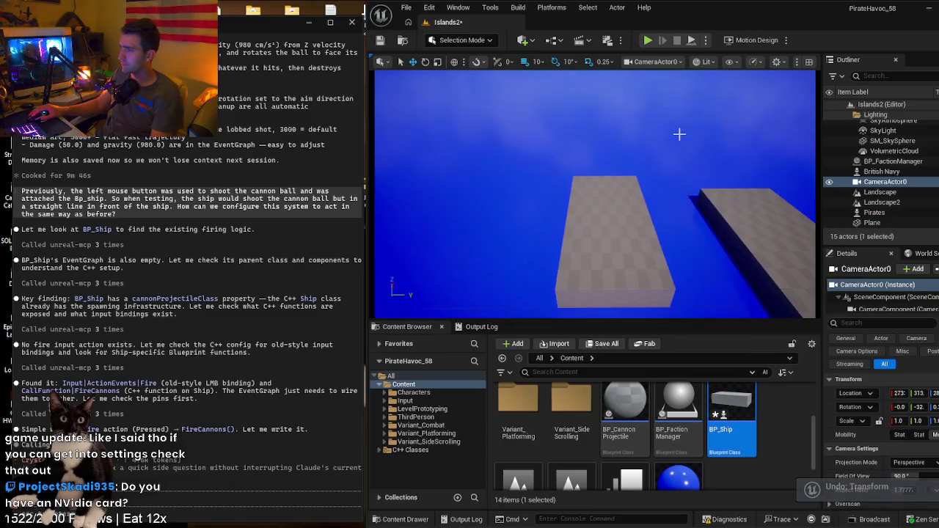
pyautogui.hotkey('ctrl', 'z')
pyautogui.hotkey('ctrl', 'z')
pyautogui.hotkey('ctrl', 'z')
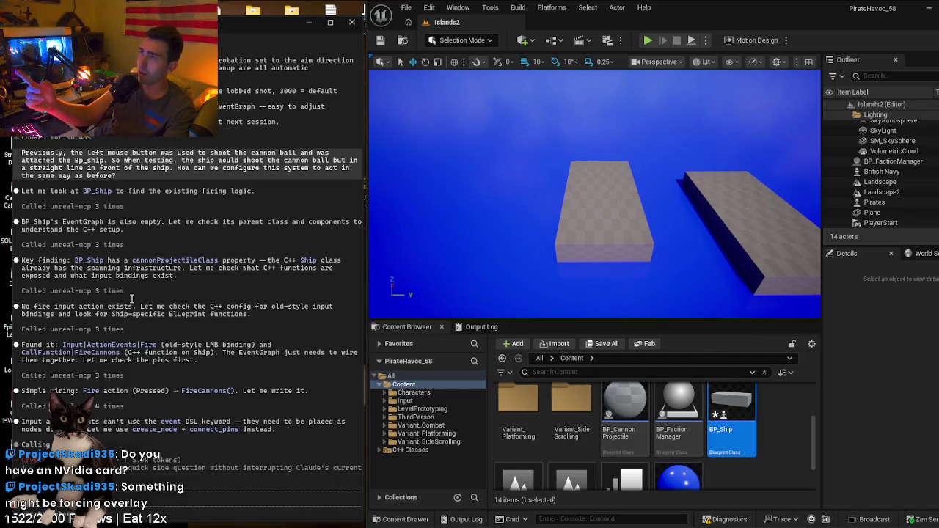
pyautogui.click(429, 7)
pyautogui.click(457, 190)
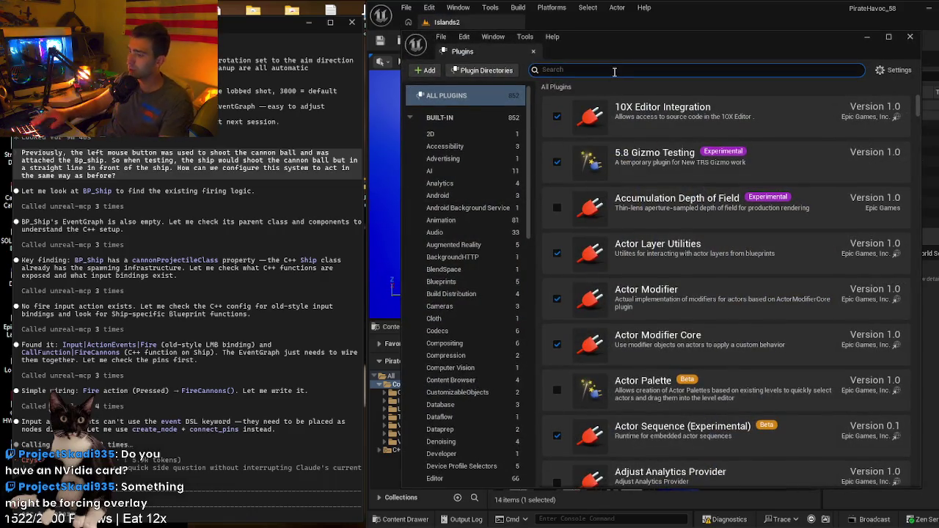
pyautogui.write('toolset')
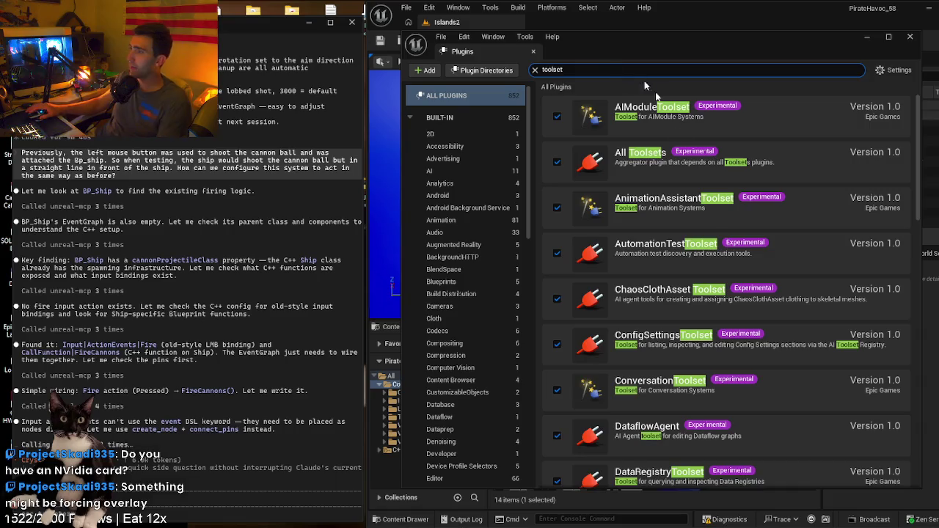
pyautogui.scroll(-10, 698, 248)
pyautogui.scroll(-5, 698, 248)
pyautogui.click(586, 70)
pyautogui.write('mcp')
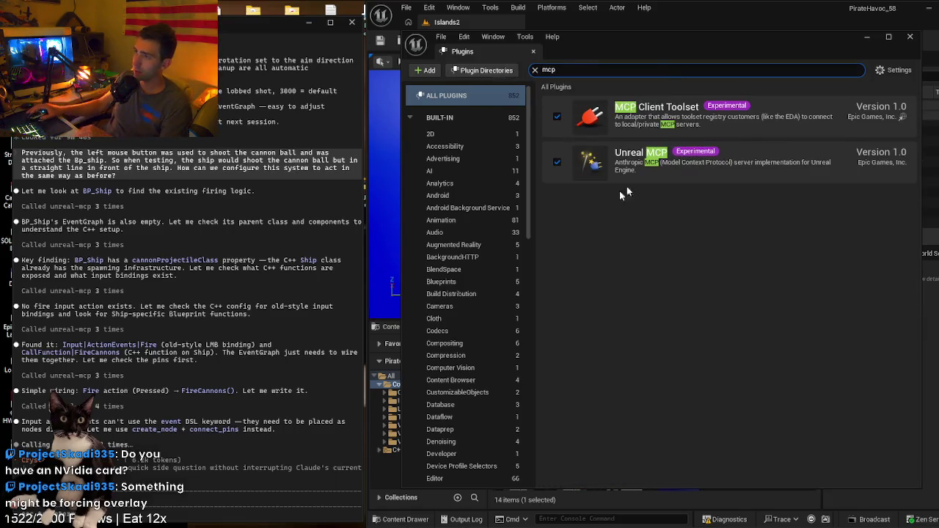
pyautogui.press('BackSpace')
pyautogui.press('BackSpace')
pyautogui.press('BackSpace')
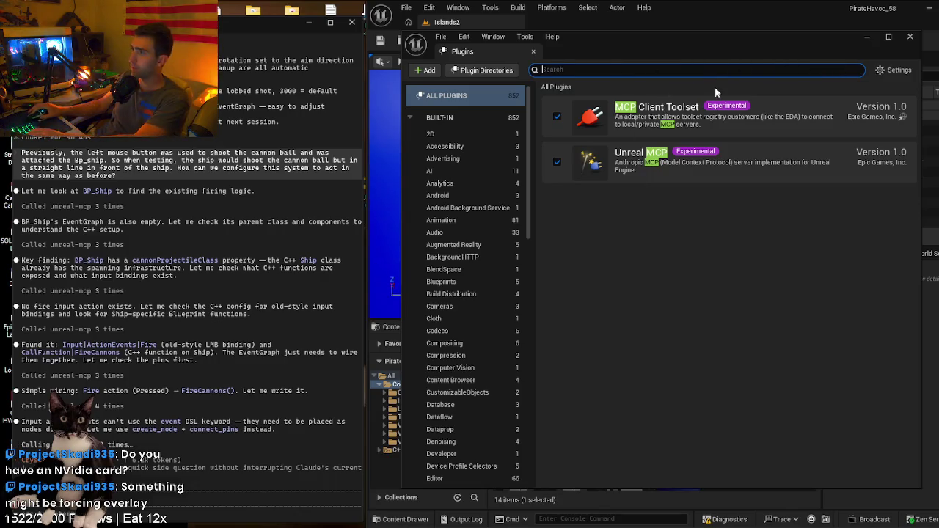
pyautogui.click(909, 36)
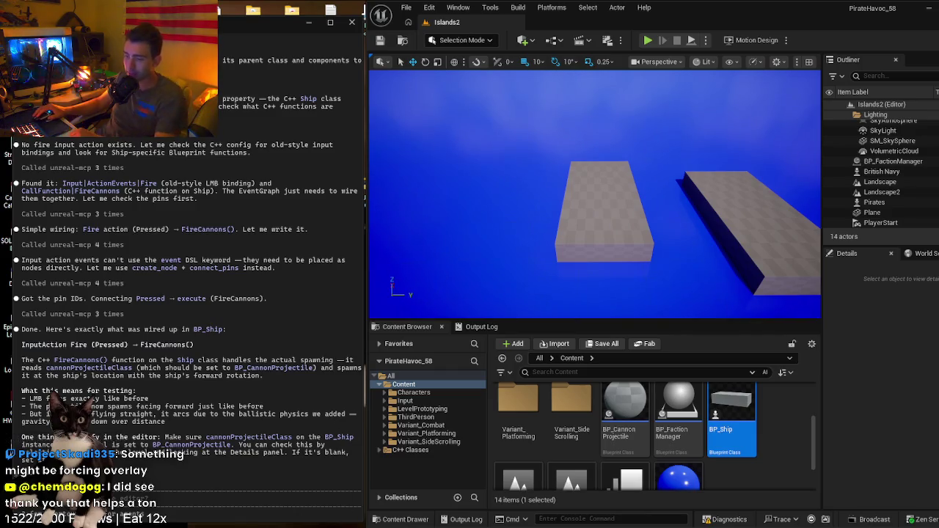
pyautogui.moveTo(222, 522)
pyautogui.moveTo(192, 504)
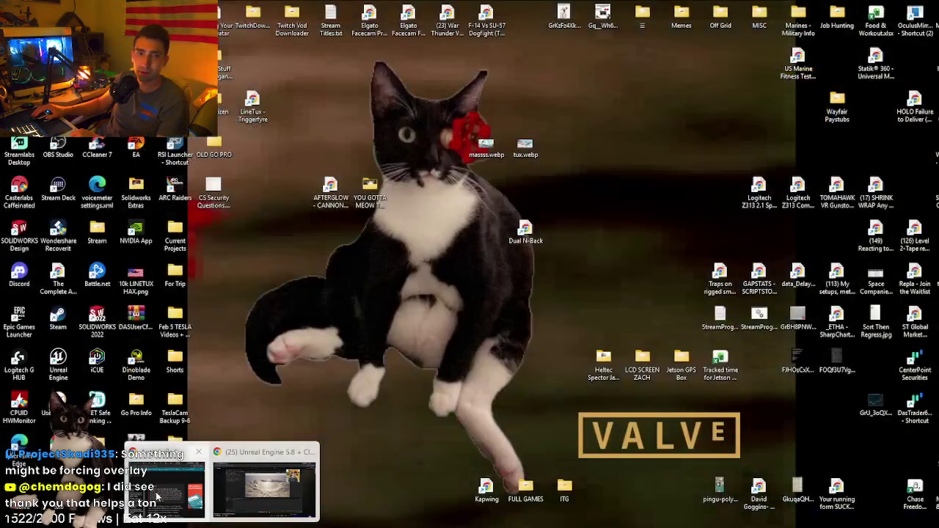
pyautogui.click(165, 484)
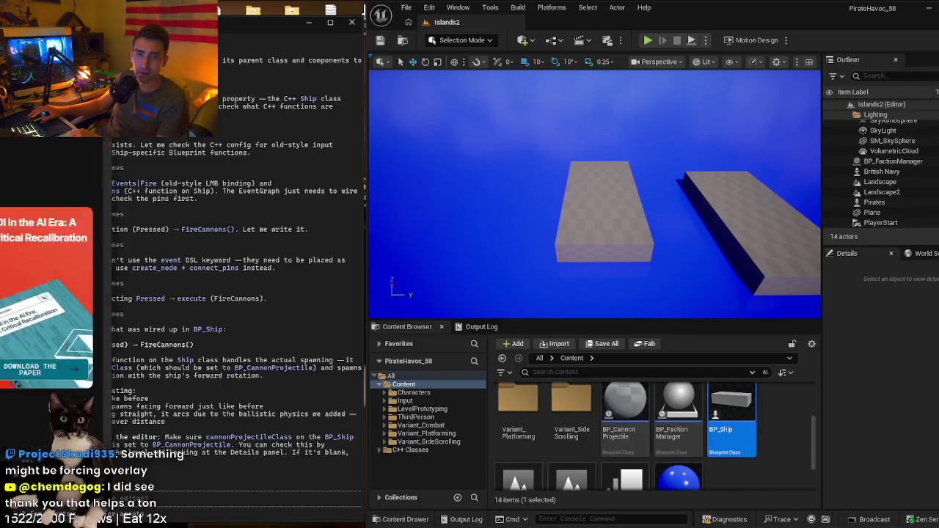
pyautogui.hotkey('alt', 'Tab')
pyautogui.moveTo(580, 426); pyautogui.dragTo(359, 524)
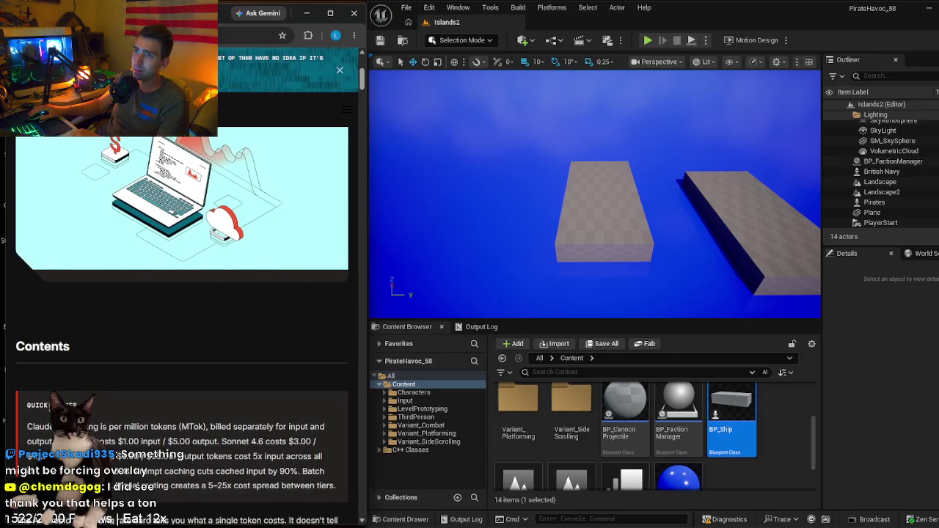
pyautogui.hotkey('alt', 'Left')
pyautogui.scroll(-6, 143, 208)
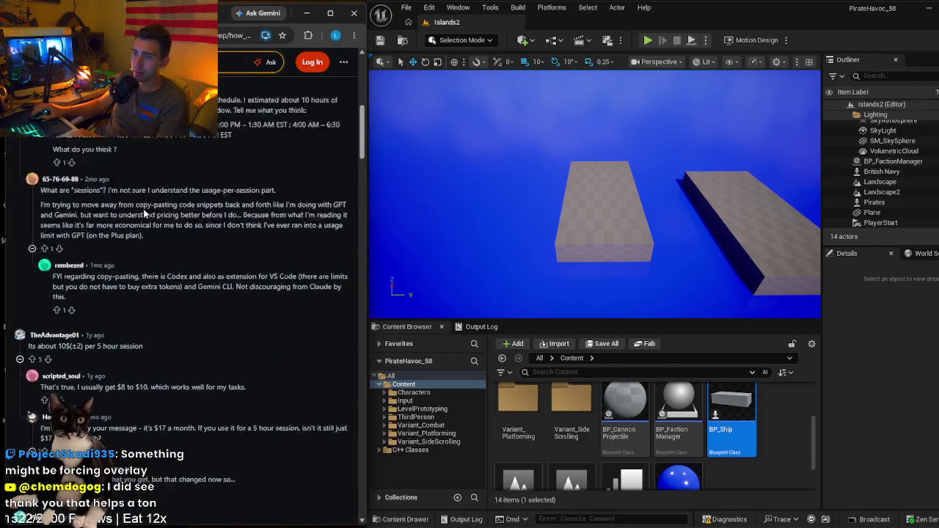
pyautogui.scroll(5, 144, 213)
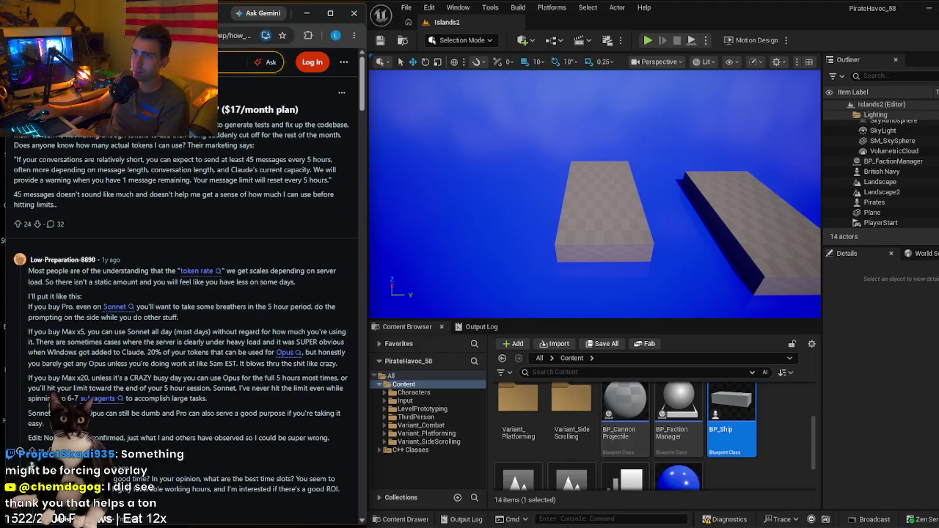
pyautogui.hotkey('alt', 'Left')
pyautogui.scroll(10, 144, 211)
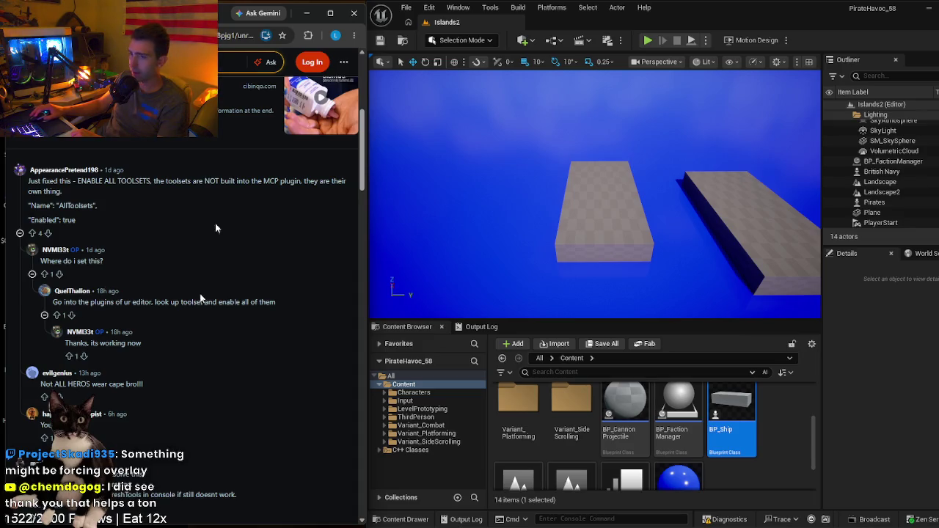
pyautogui.click(307, 13)
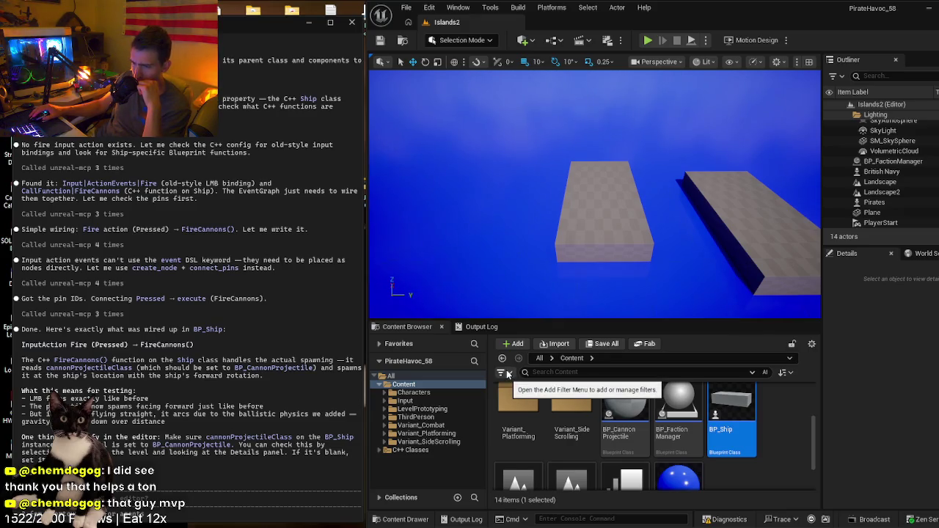
# - Check the Pirates ship's Cannon Projectile setting without changing it, then play the level (Alt+P)
pyautogui.click(621, 237)
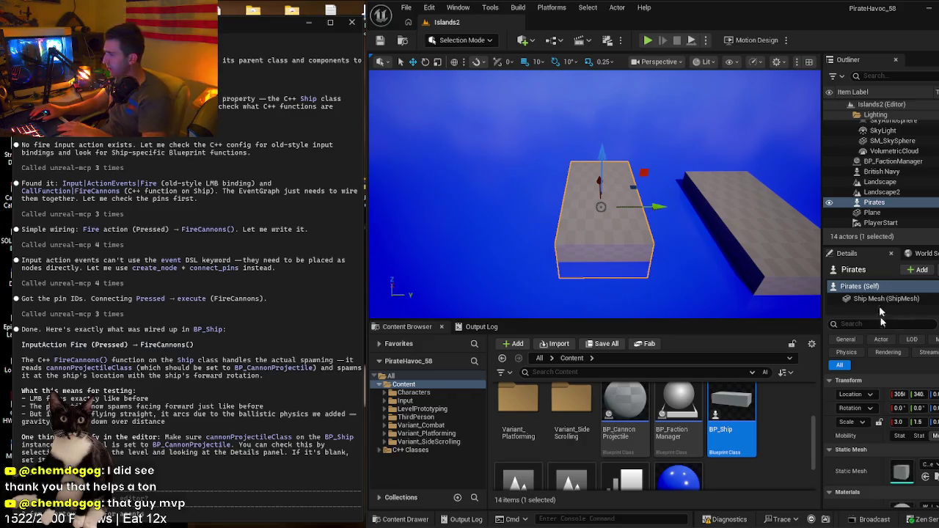
pyautogui.scroll(-10, 880, 411)
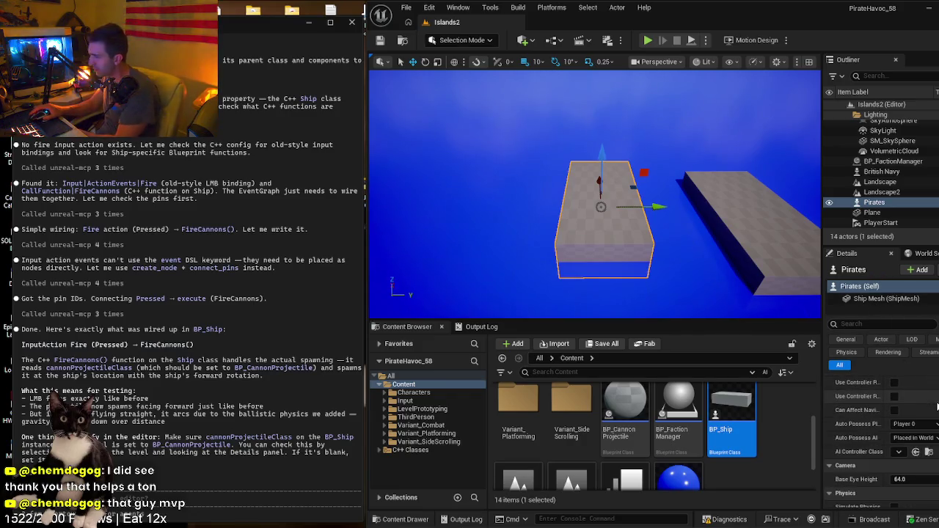
pyautogui.click(867, 325)
pyautogui.write('car')
pyautogui.press('BackSpace')
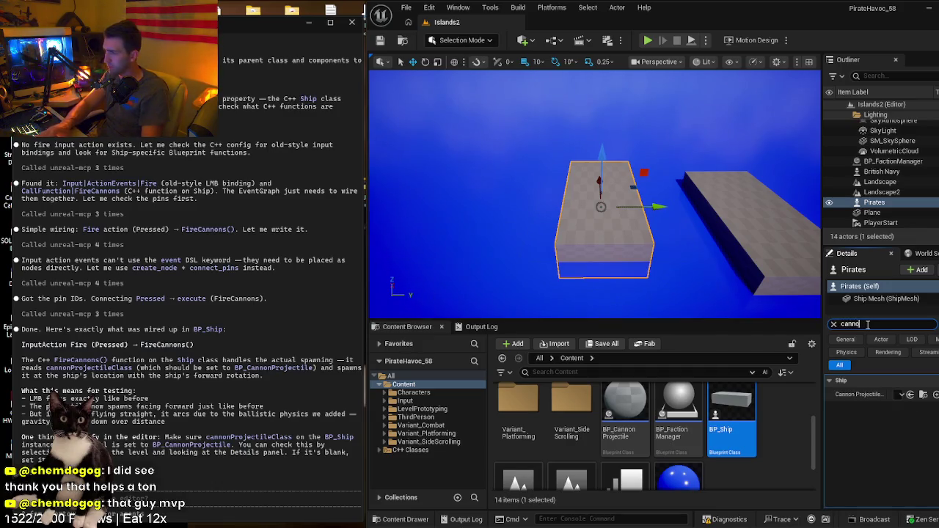
pyautogui.click(901, 396)
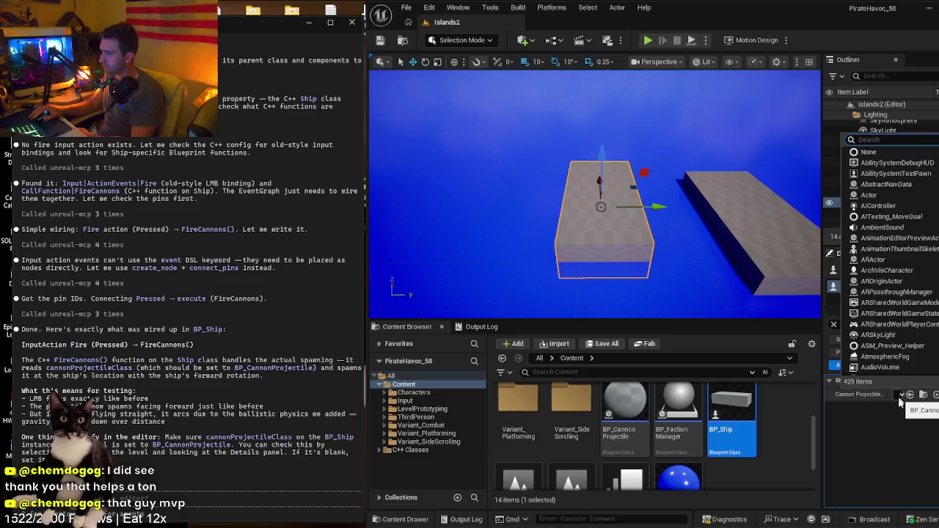
pyautogui.click(899, 398)
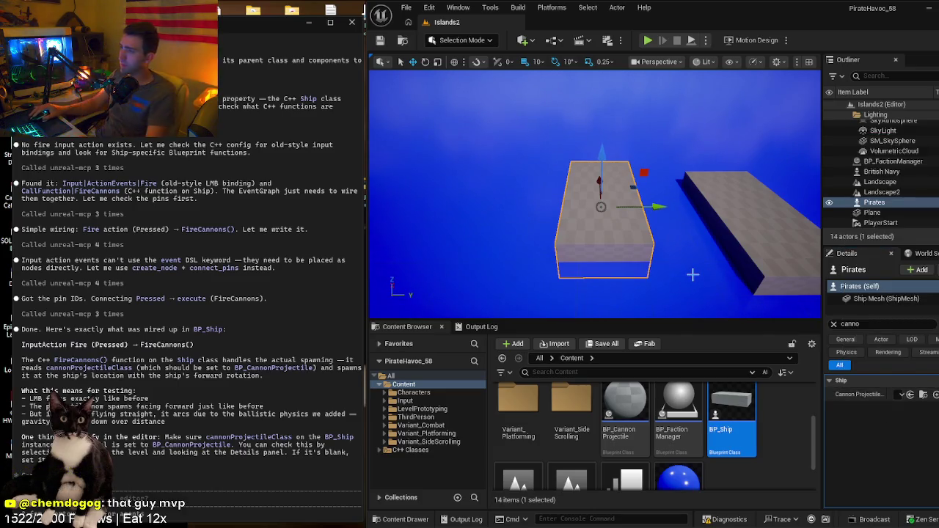
pyautogui.hotkey('alt', 'p')
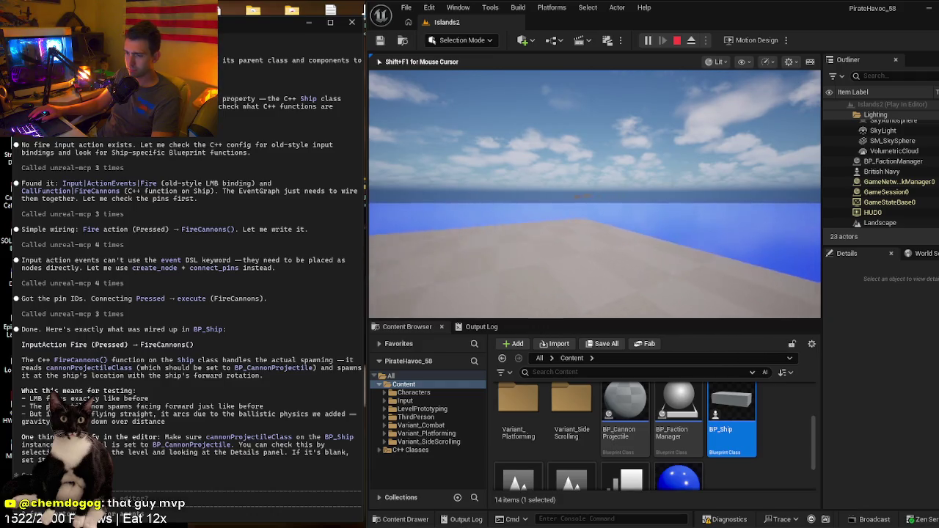
# - Stop the play session and bring the view down over the three ship blocks
pyautogui.press('Escape')
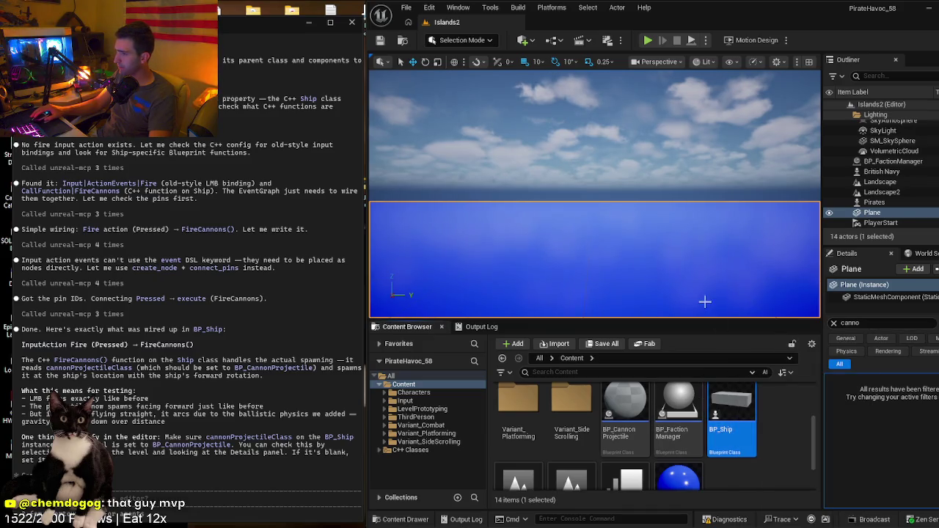
pyautogui.moveTo(704, 299)
pyautogui.mouseDown()
pyautogui.moveTo(704, 315)
pyautogui.moveTo(704, 279)
pyautogui.moveTo(704, 333)
pyautogui.mouseUp()
pyautogui.moveTo(581, 223)
pyautogui.mouseDown()
pyautogui.moveTo(581, 191)
pyautogui.moveTo(582, 223)
pyautogui.mouseUp()
# - Set the Pirates ship's Cannon Projectile to BP_CannonProjectile
pyautogui.click(581, 223)
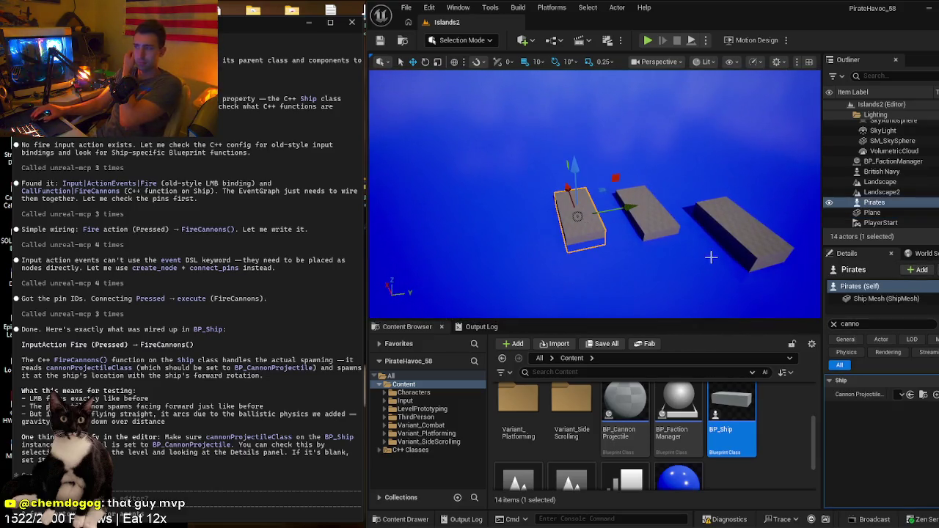
pyautogui.click(862, 323)
pyautogui.click(902, 396)
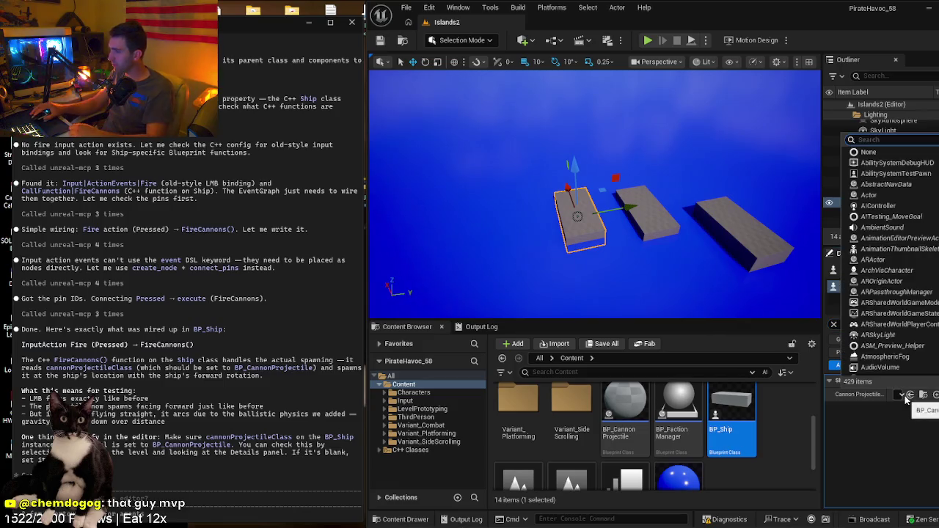
pyautogui.write('b')
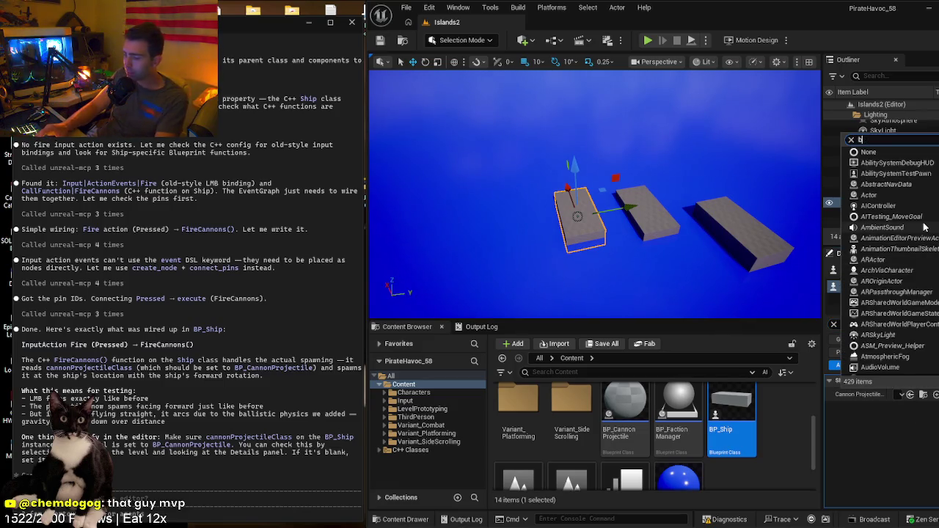
pyautogui.write('p_ca')
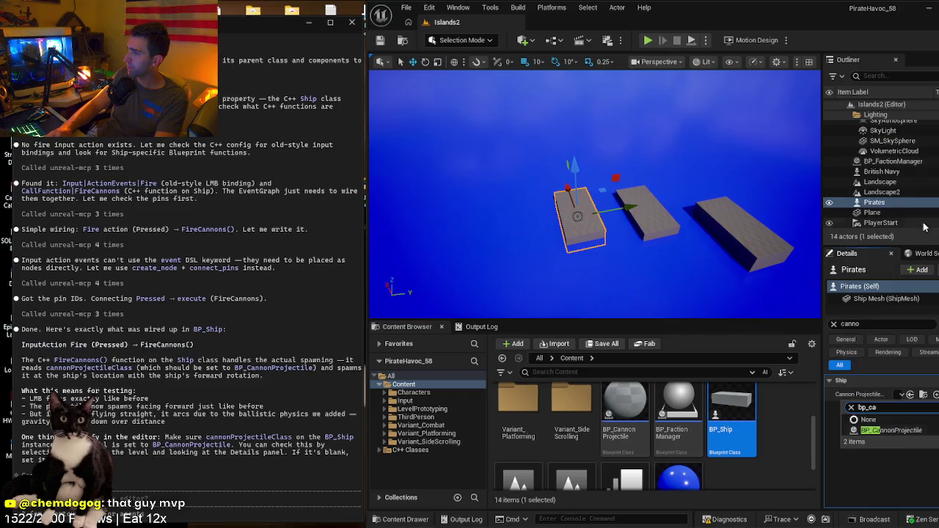
pyautogui.click(920, 431)
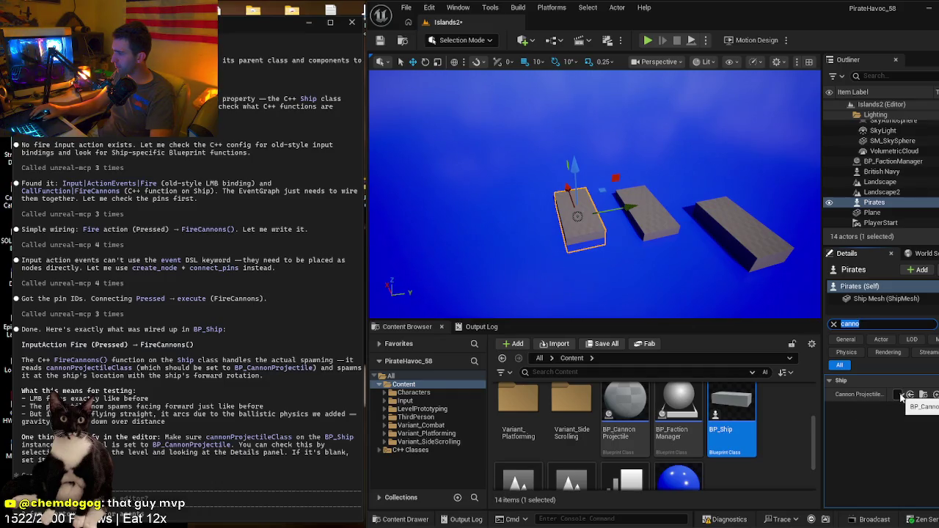
pyautogui.click(880, 449)
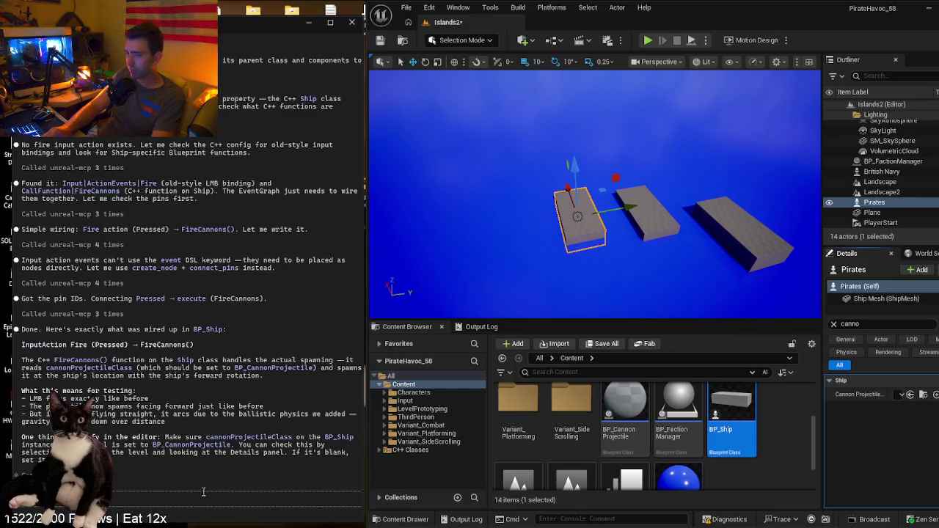
pyautogui.click(185, 498)
# - Tell Claude cannonballs still don't fire and request a zoomed-out camera instead of FPS perspective
pyautogui.write('andthe t')
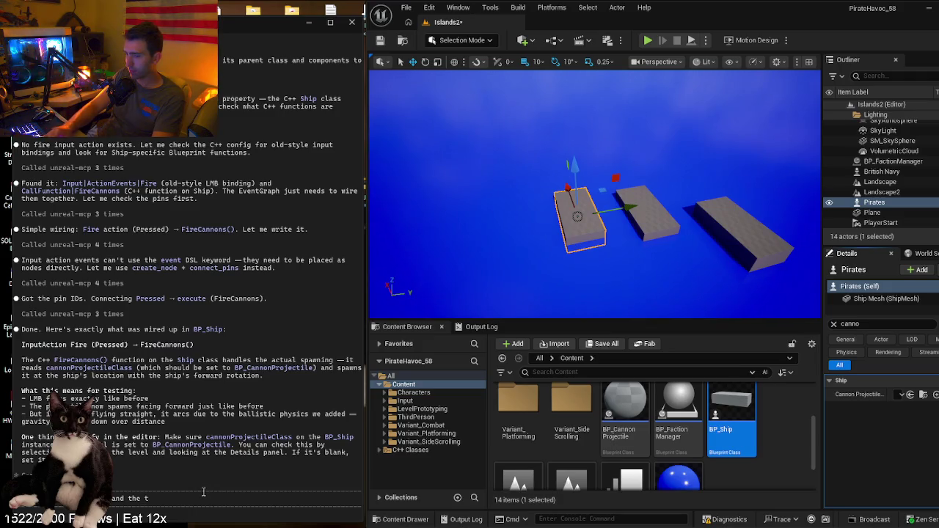
pyautogui.press('BackSpace')
pyautogui.press('BackSpace')
pyautogui.press('BackSpace')
pyautogui.write('there is still no cannonball shoo')
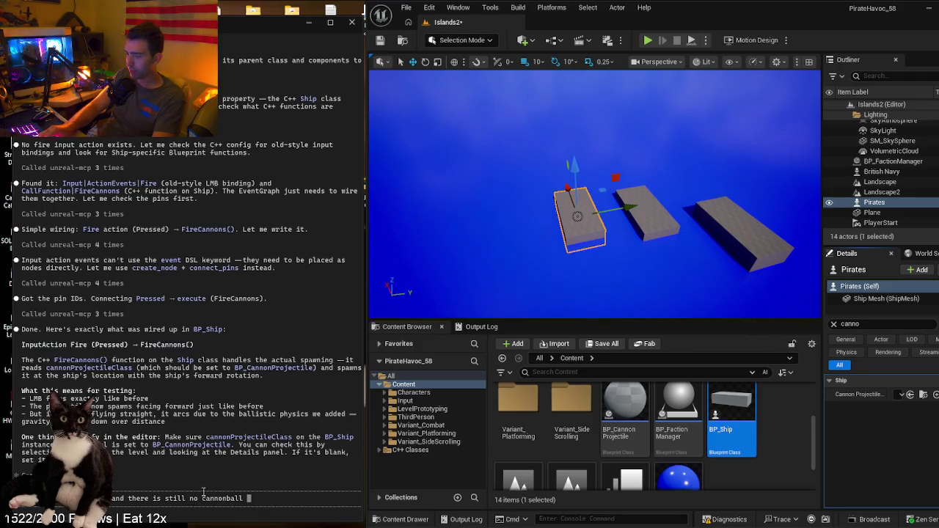
pyautogui.write('ting')
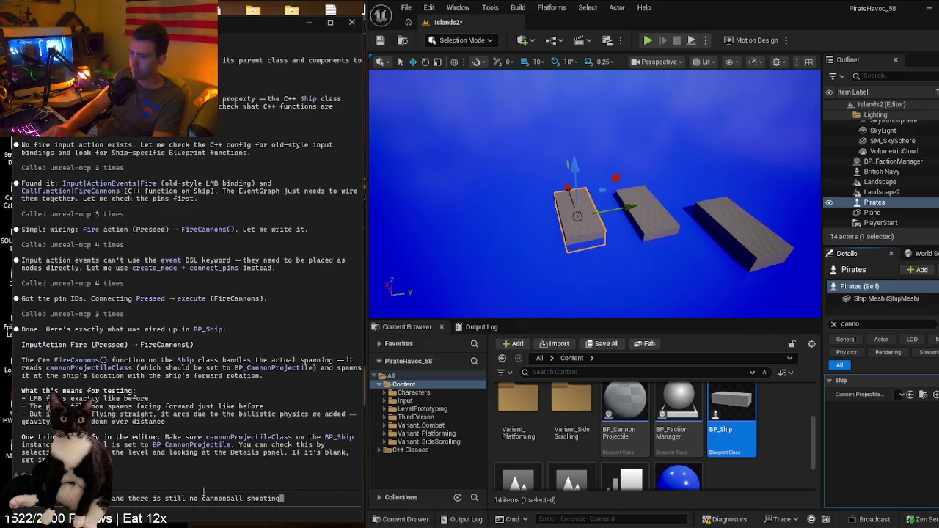
pyautogui.write(', Also can w')
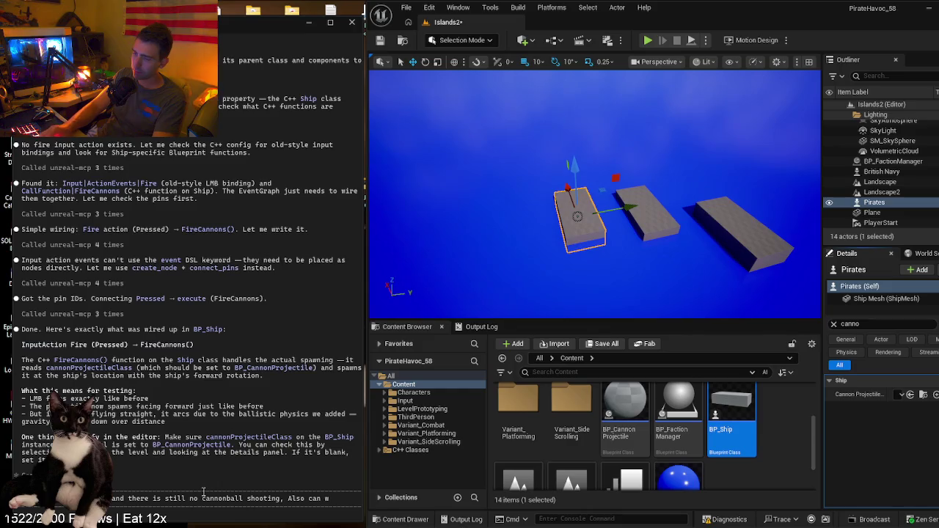
pyautogui.press('BackSpace')
pyautogui.write('you')
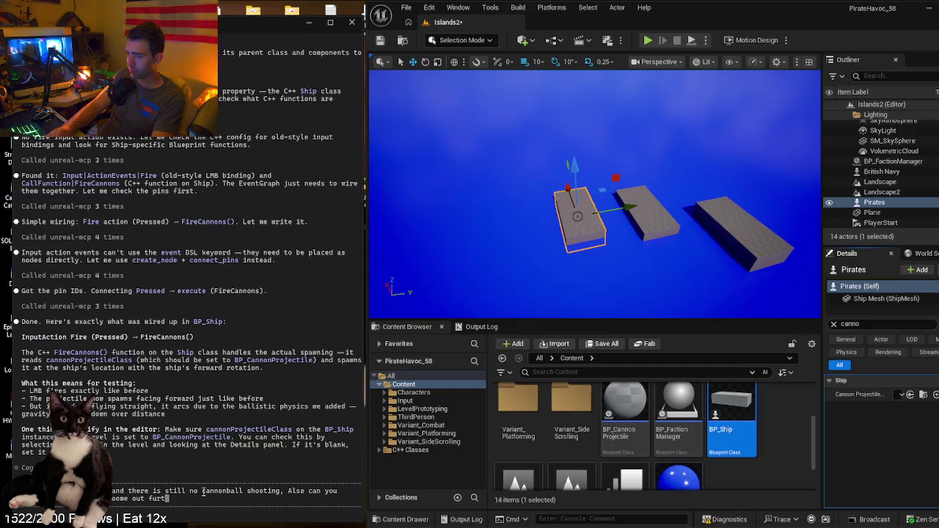
pyautogui.write('nstead of a fps p')
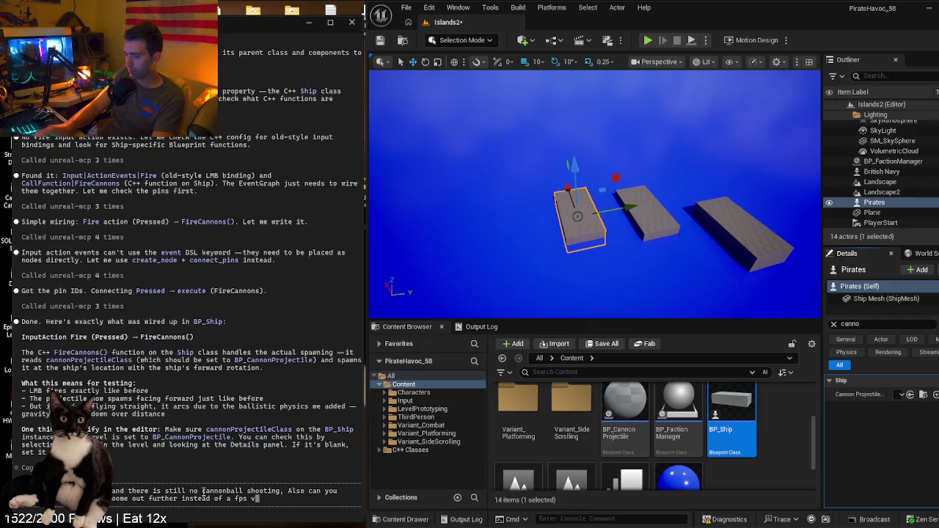
pyautogui.write('erspecctive')
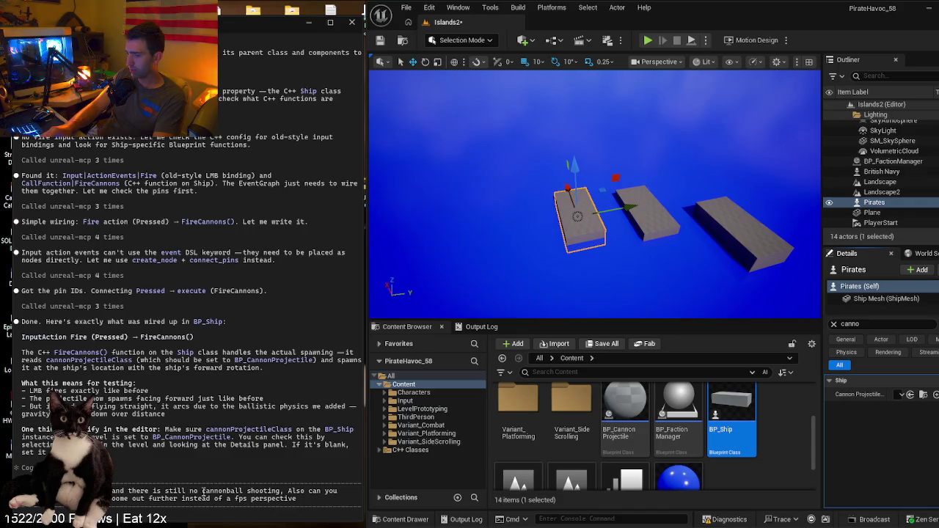
pyautogui.write('the ship?')
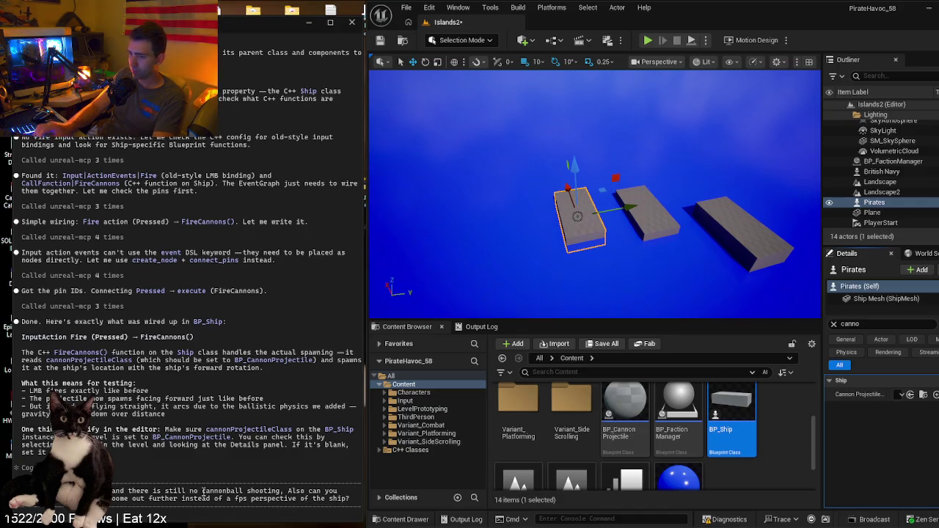
pyautogui.write('hen')
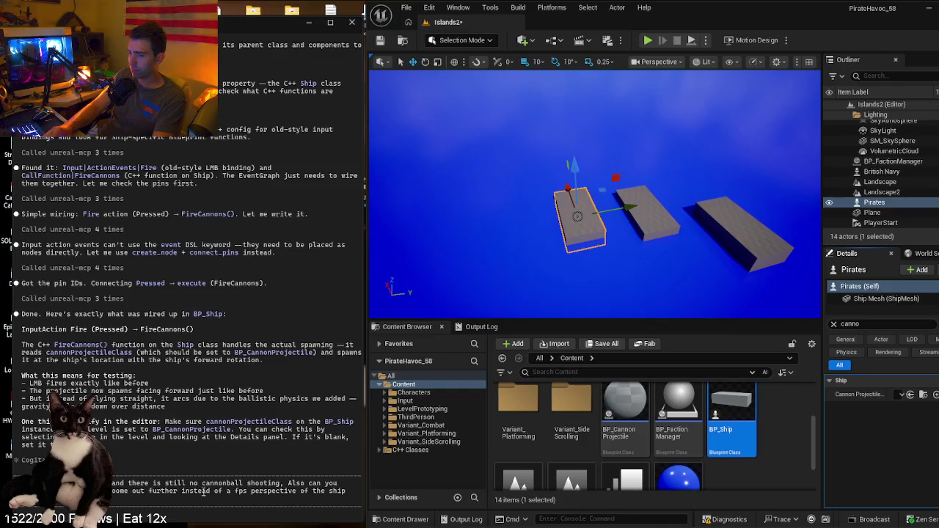
pyautogui.press('Return')
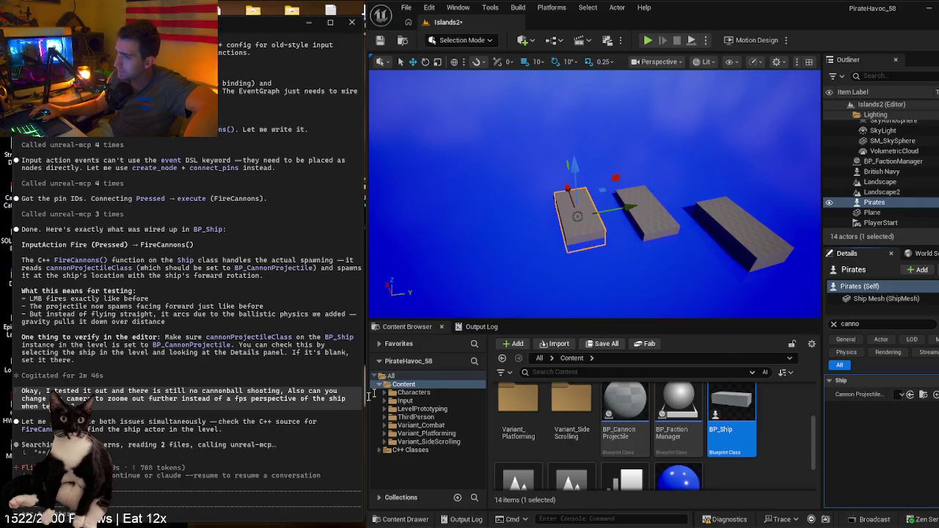
# - Clear the ship's Details filter and open Project Settings from the Edit menu
pyautogui.scroll(1, 762, 432)
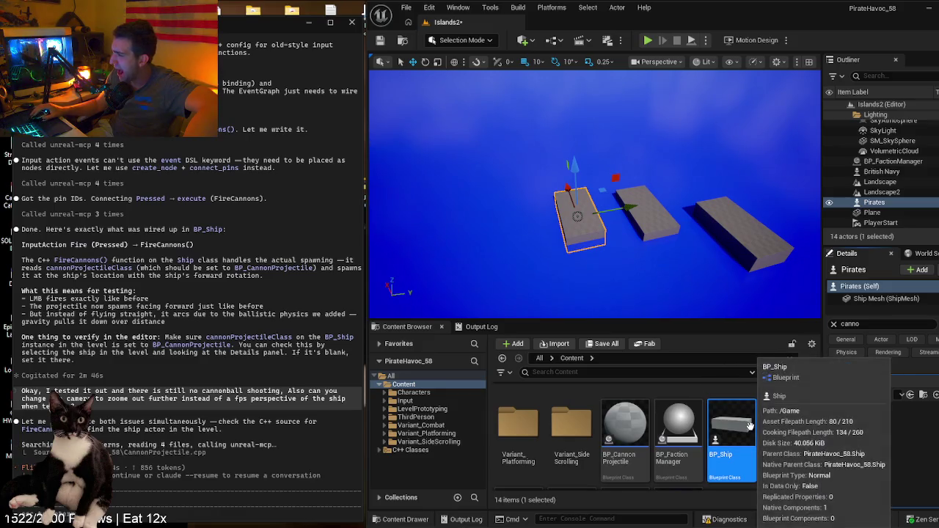
pyautogui.click(833, 324)
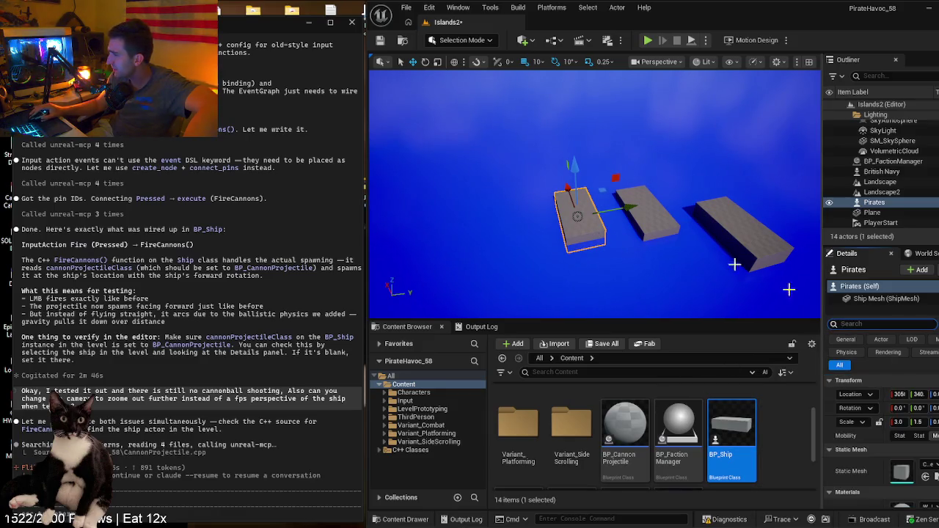
pyautogui.click(405, 8)
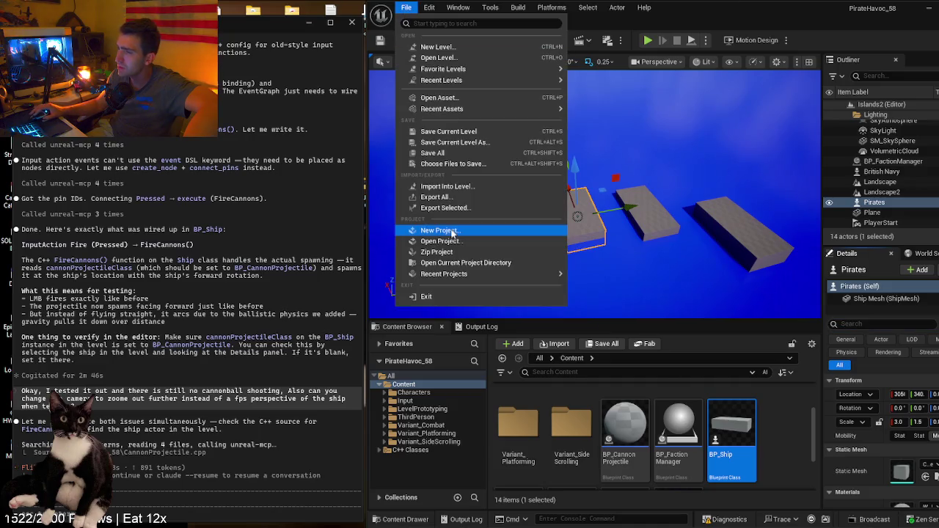
pyautogui.click(429, 9)
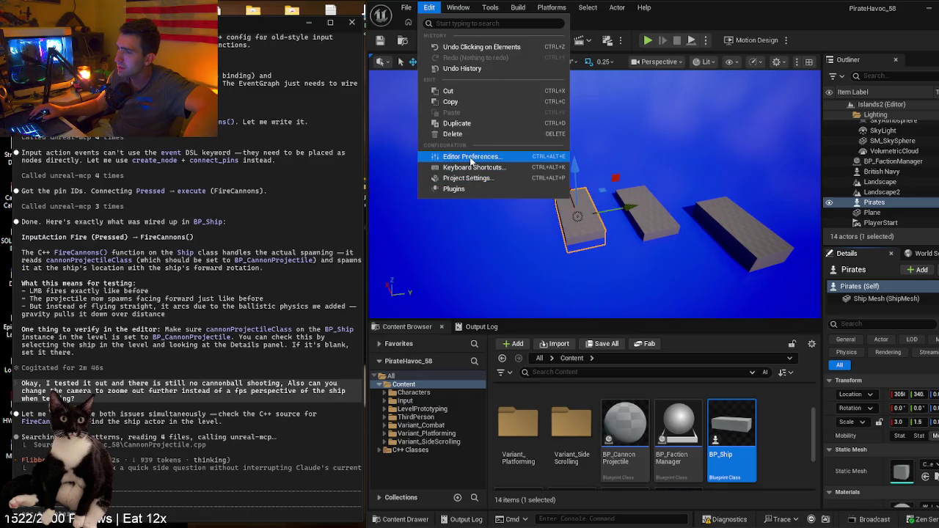
pyautogui.moveTo(453, 6)
pyautogui.moveTo(409, 8)
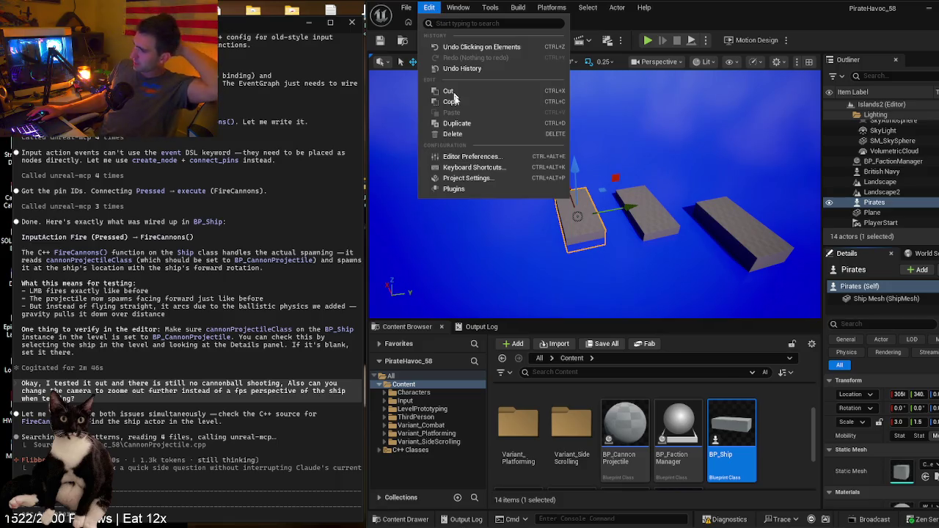
pyautogui.click(477, 180)
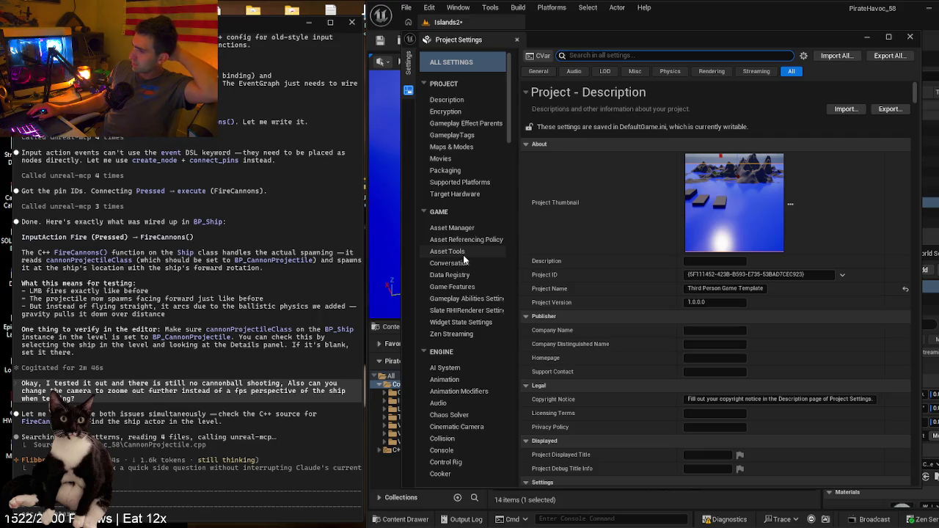
# - Search Project Settings for 'axis' and review the axis mappings
pyautogui.scroll(-5, 463, 255)
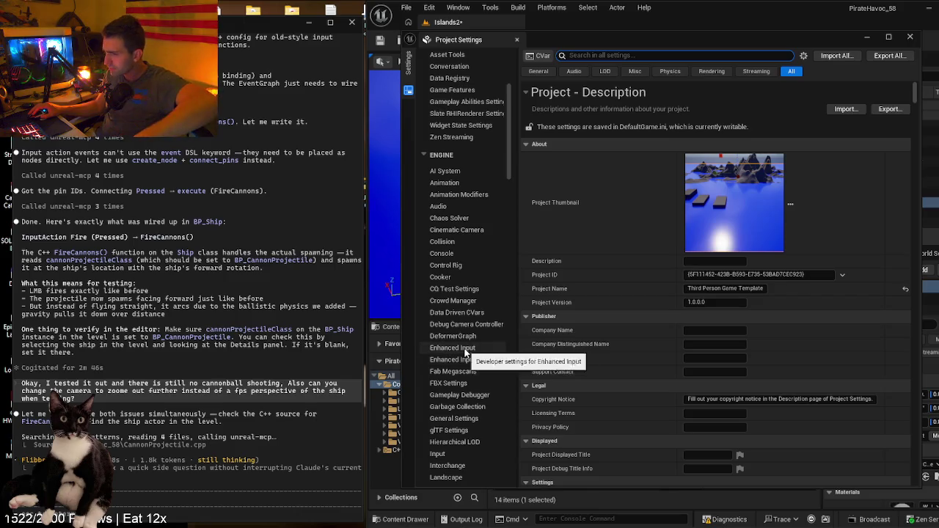
pyautogui.scroll(5, 470, 397)
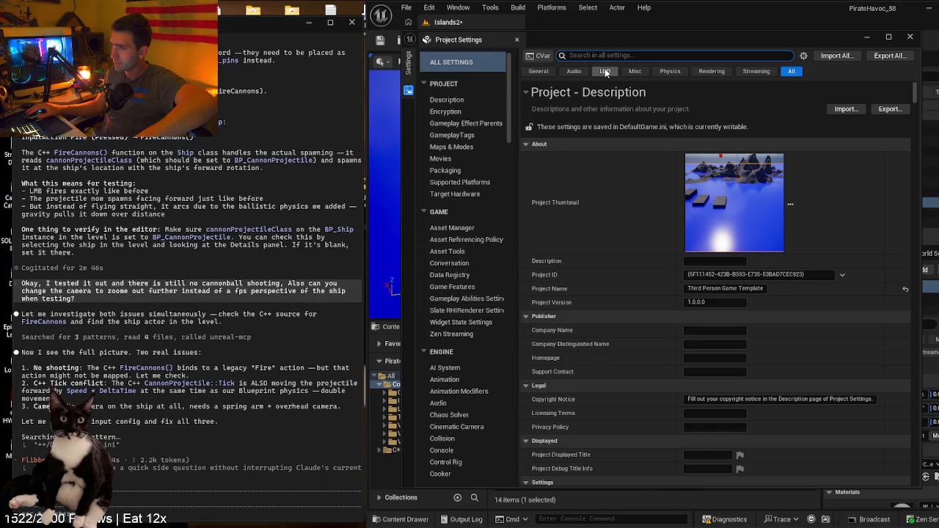
pyautogui.write('axis')
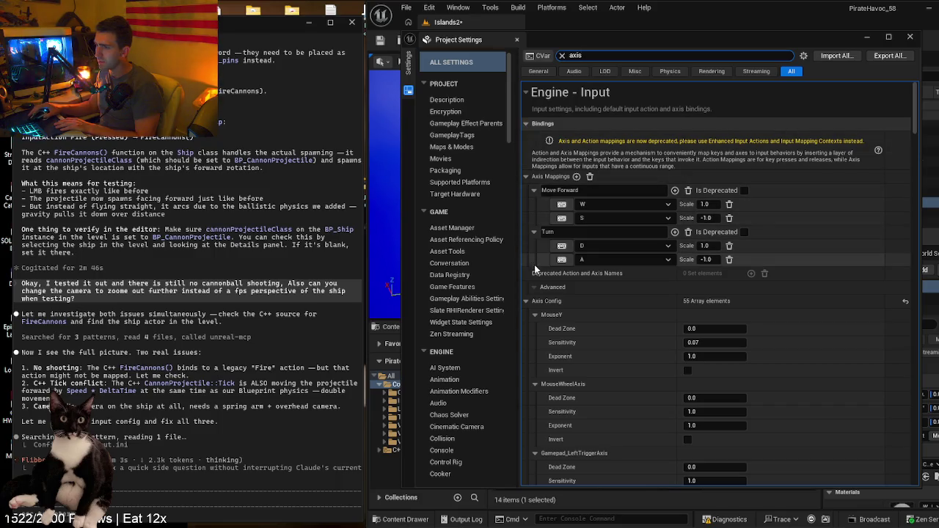
pyautogui.click(527, 177)
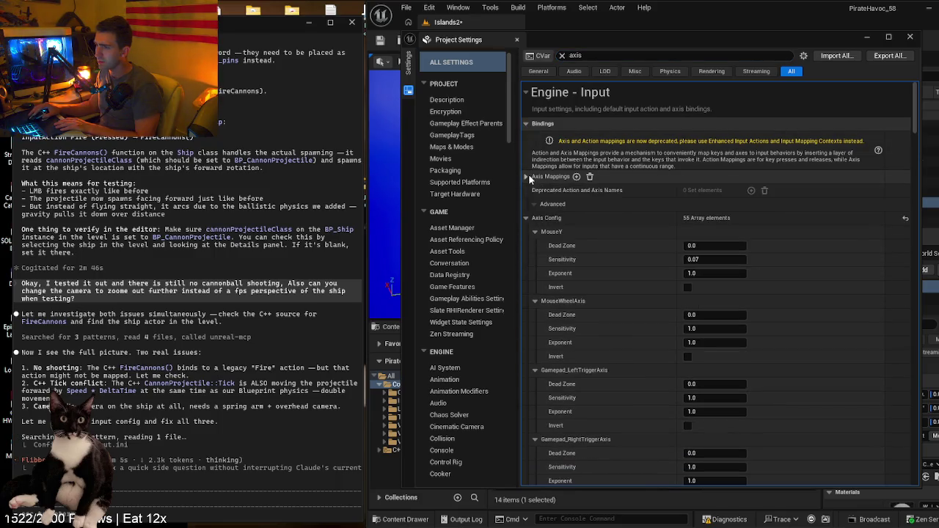
pyautogui.click(528, 176)
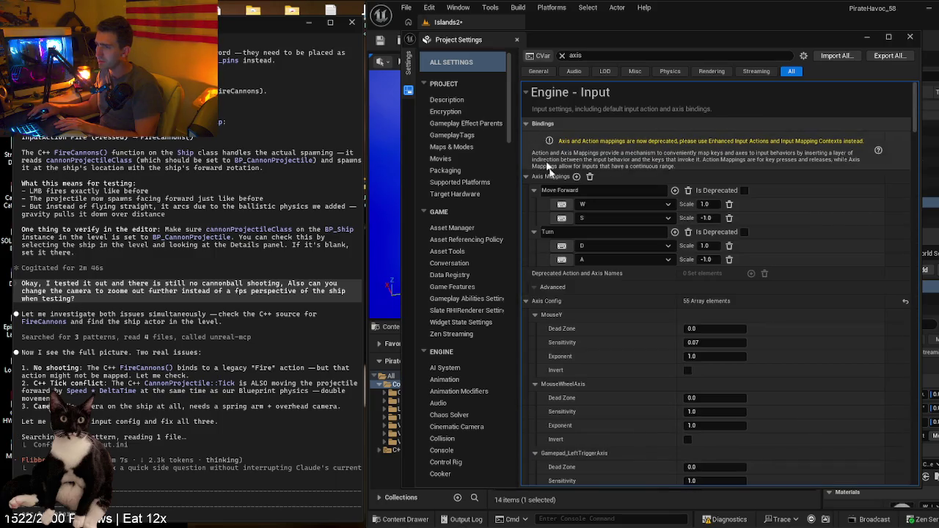
# - Search 'action', confirm the Fire binding's key is unchanged, and close Project Settings
pyautogui.click(562, 55)
pyautogui.write('a')
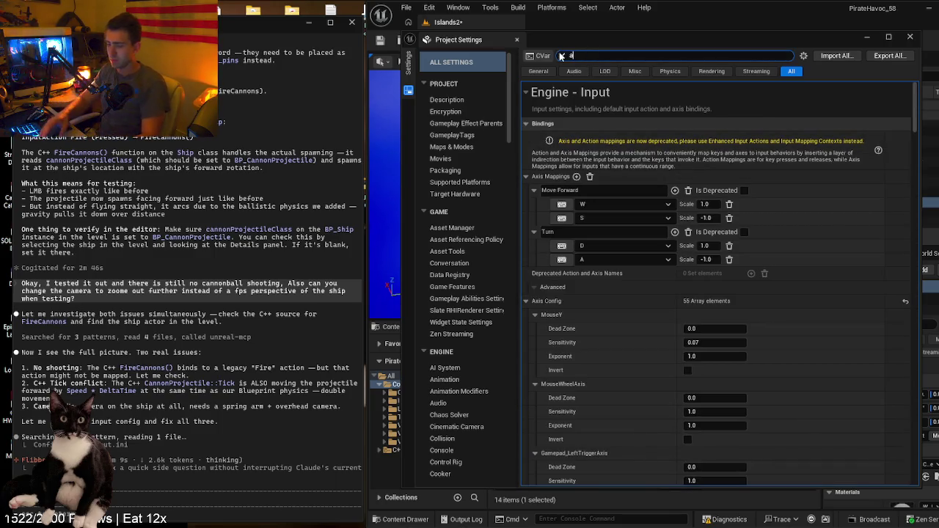
pyautogui.write('ction')
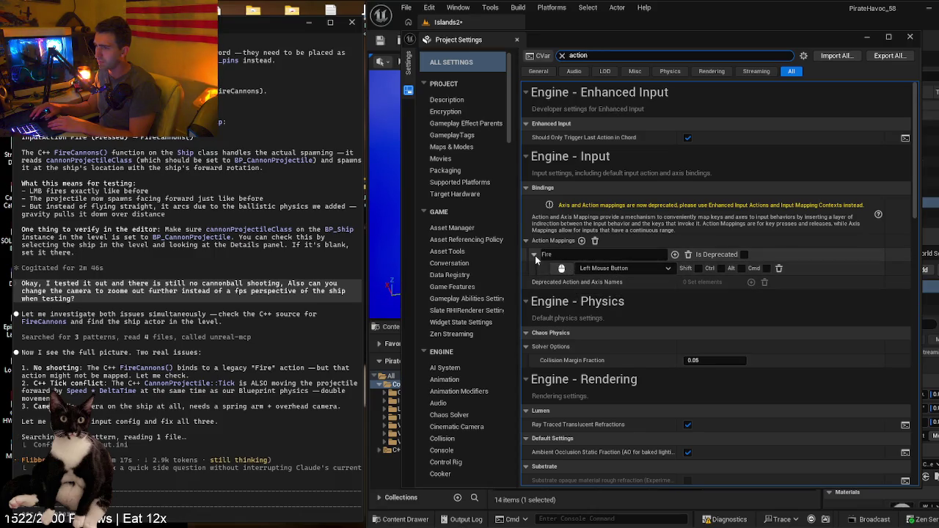
pyautogui.click(635, 269)
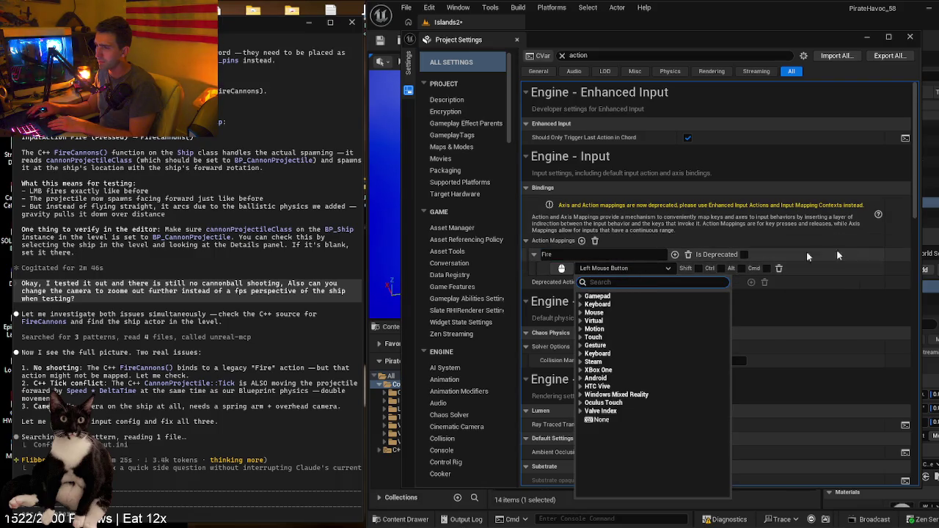
pyautogui.click(668, 269)
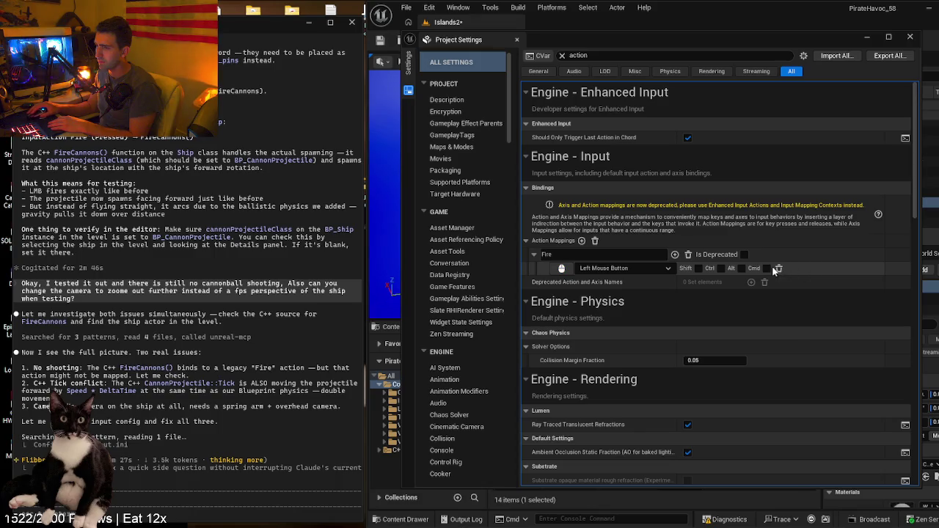
pyautogui.click(909, 36)
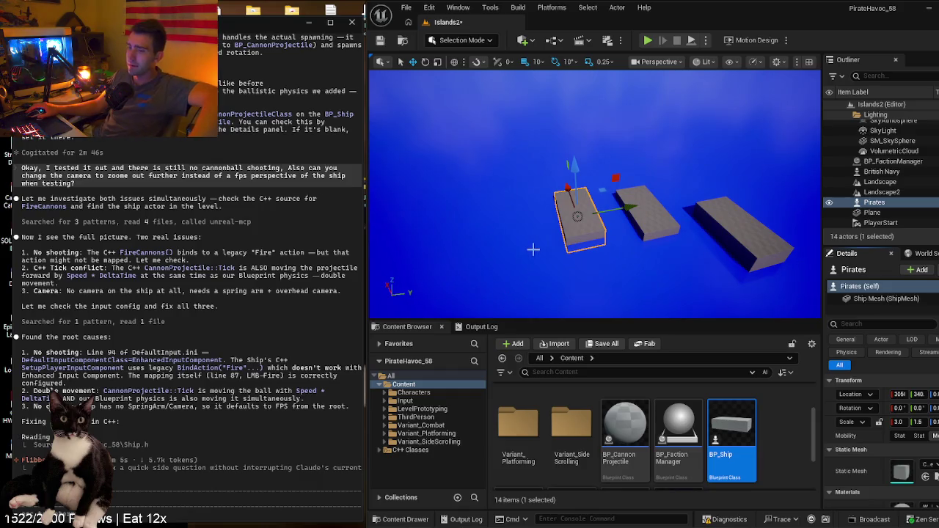
pyautogui.moveTo(529, 264); pyautogui.dragTo(530, 224)
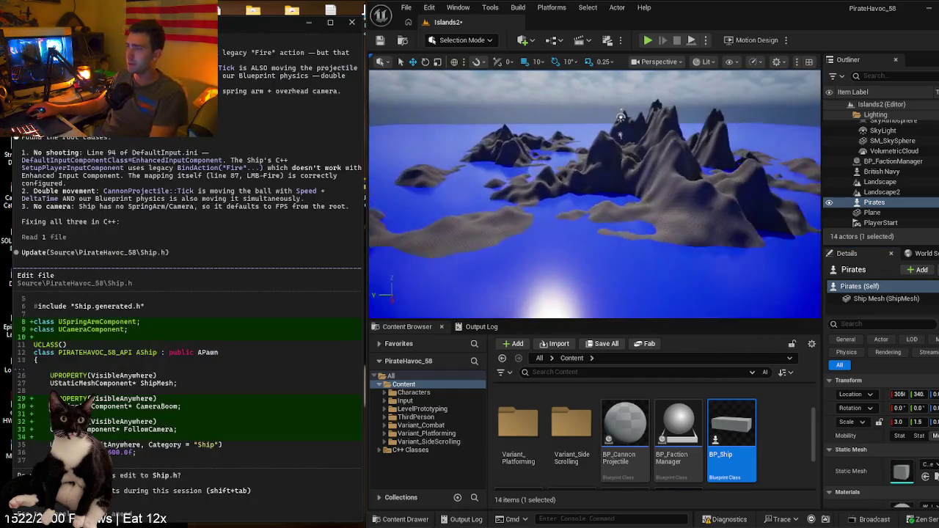
pyautogui.press('f')
pyautogui.moveTo(594, 191); pyautogui.dragTo(550, 195)
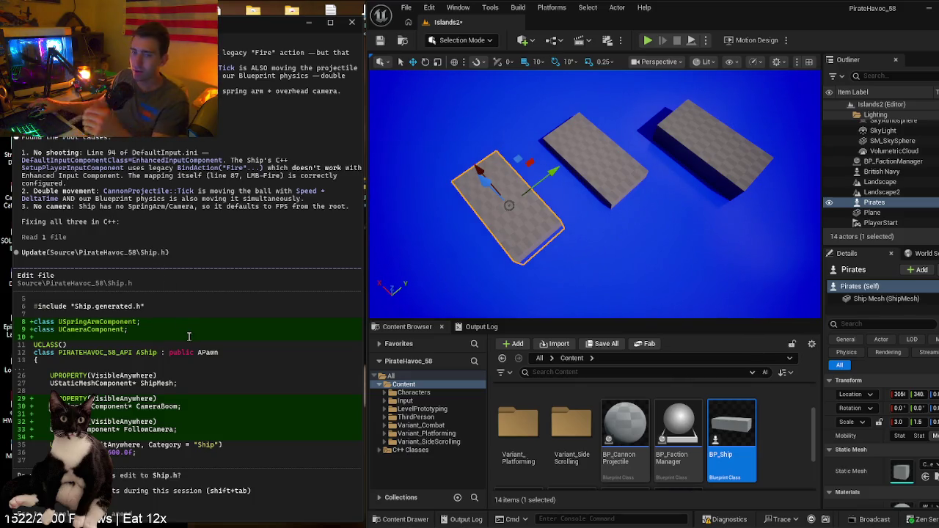
pyautogui.moveTo(260, 27); pyautogui.dragTo(512, 18)
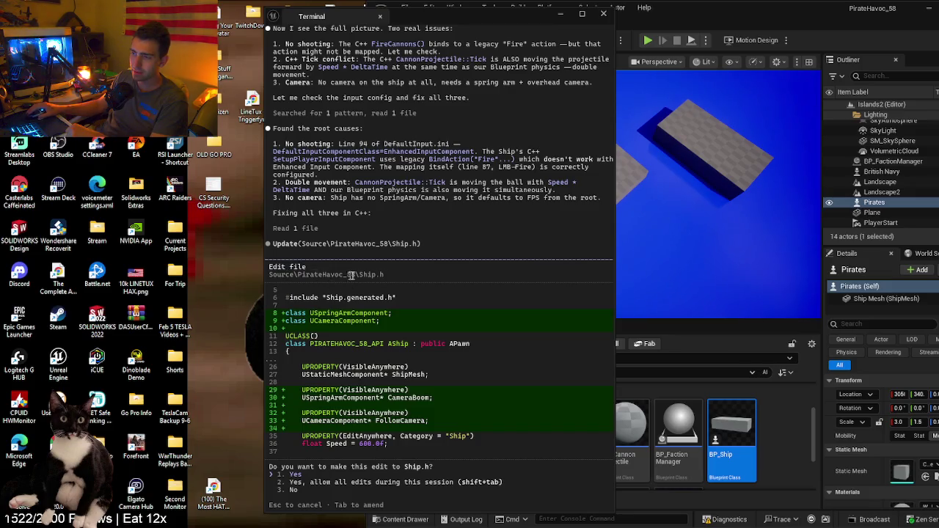
pyautogui.moveTo(502, 19)
pyautogui.mouseDown()
pyautogui.moveTo(241, 24)
pyautogui.moveTo(251, 15)
pyautogui.mouseUp()
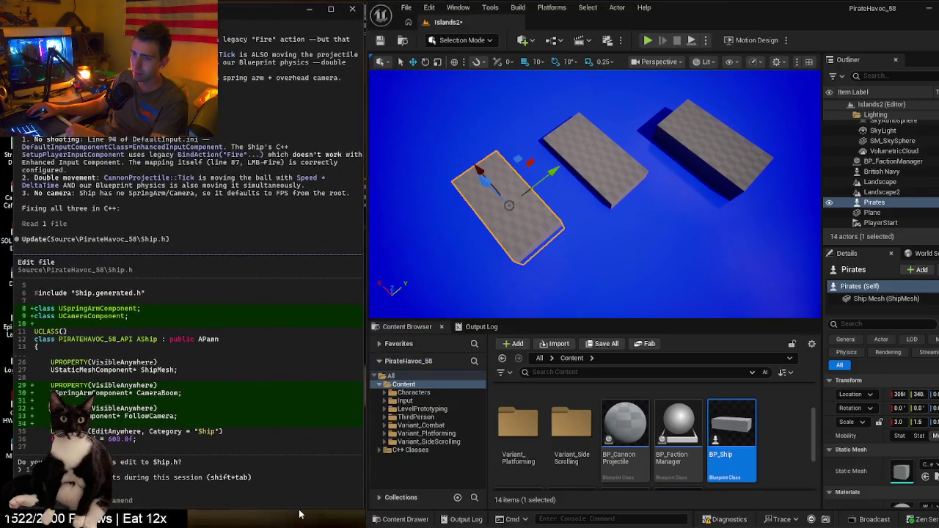
pyautogui.scroll(1, 298, 469)
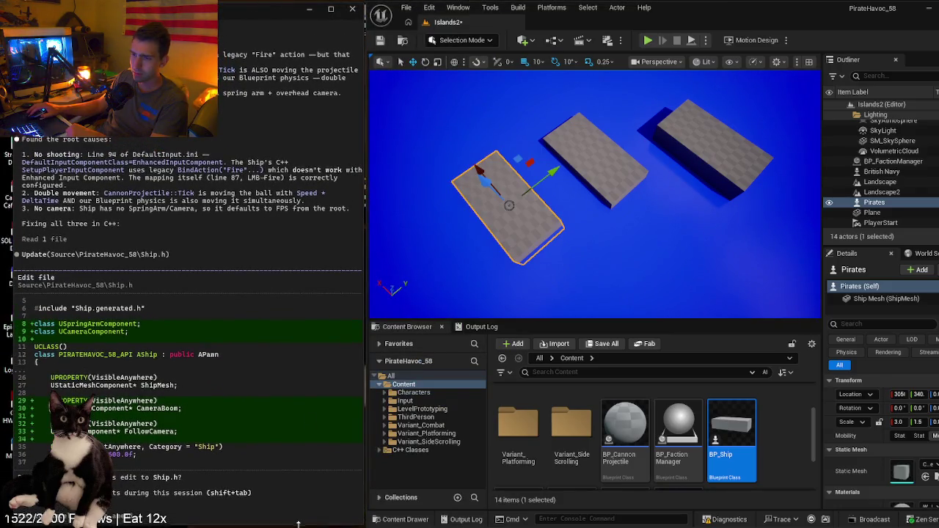
pyautogui.moveTo(260, 16); pyautogui.dragTo(253, 14)
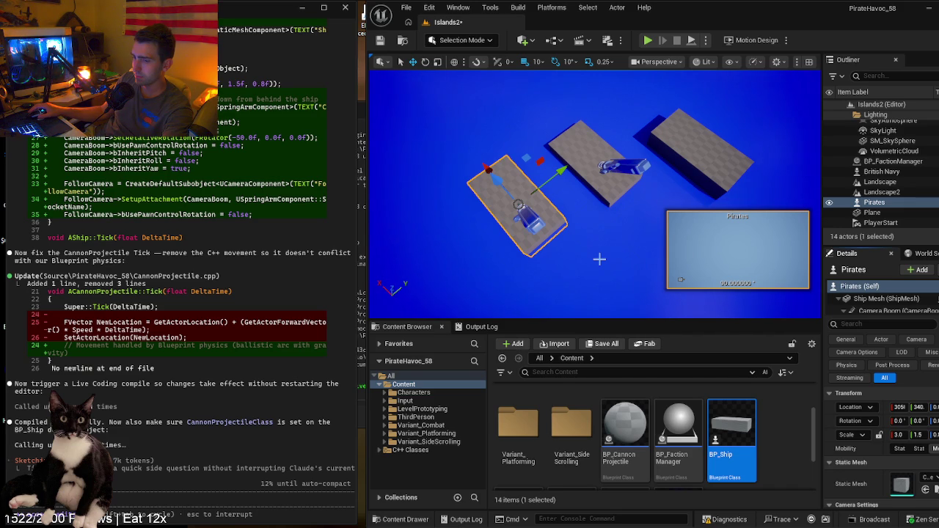
# - Fly the viewport camera closer to the ships and platforms
pyautogui.moveTo(599, 259)
pyautogui.mouseDown()
pyautogui.moveTo(572, 220)
pyautogui.moveTo(561, 160)
pyautogui.moveTo(572, 225)
pyautogui.moveTo(589, 172)
pyautogui.moveTo(381, 173)
pyautogui.mouseUp()
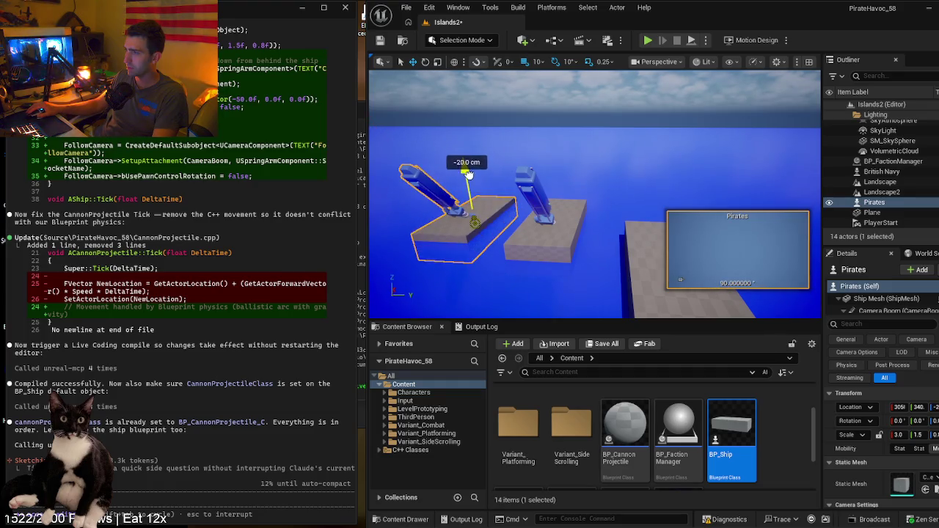
# - Undo the ship's accidental moves and test the Pirates ship's Z height gizmo
pyautogui.hotkey('ctrl', 'z')
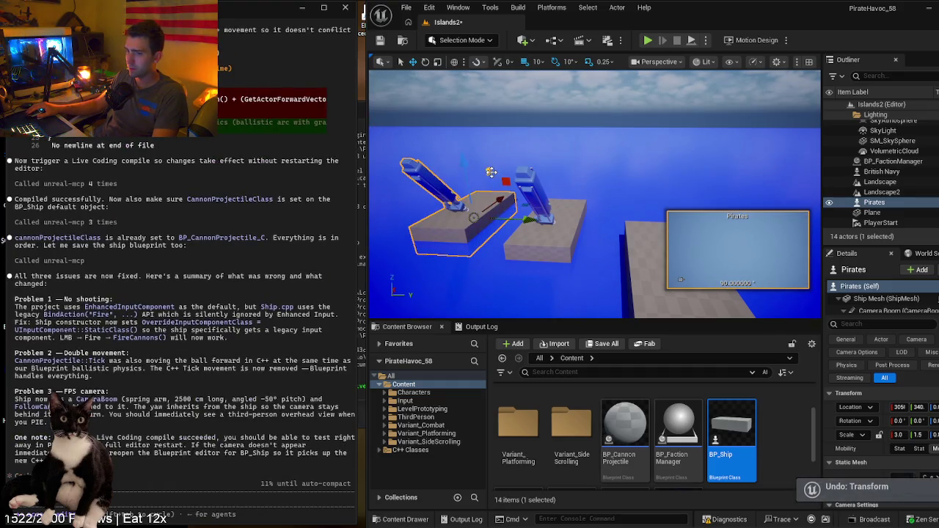
pyautogui.click(593, 168)
pyautogui.hotkey('ctrl', 'z')
pyautogui.click(473, 207)
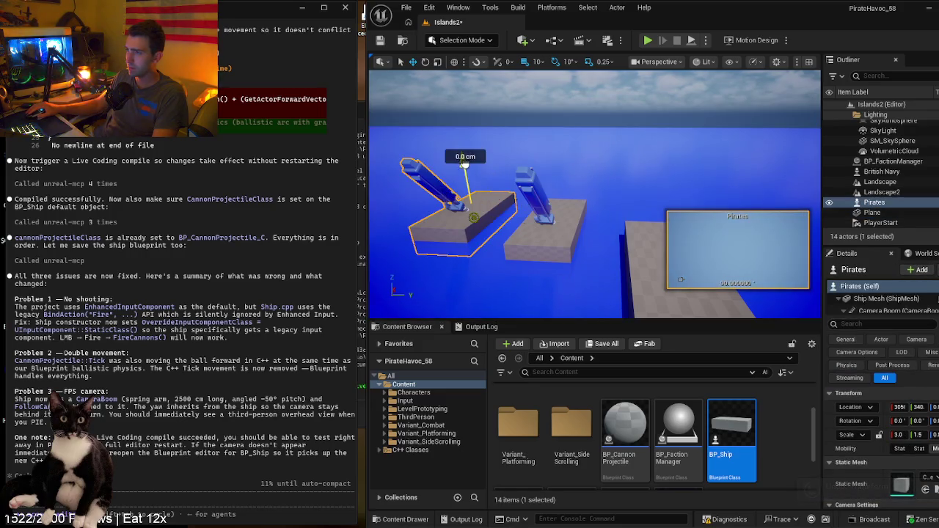
pyautogui.moveTo(473, 209)
pyautogui.mouseDown()
pyautogui.moveTo(475, 230)
pyautogui.moveTo(473, 214)
pyautogui.mouseUp()
pyautogui.moveTo(461, 156)
pyautogui.mouseDown()
pyautogui.moveTo(444, 146)
pyautogui.moveTo(448, 110)
pyautogui.moveTo(447, 163)
pyautogui.moveTo(414, 189)
pyautogui.moveTo(507, 153)
pyautogui.moveTo(483, 170)
pyautogui.moveTo(603, 171)
pyautogui.moveTo(611, 118)
pyautogui.moveTo(611, 235)
pyautogui.mouseUp()
# - Undo the accidental cannon move and frame the Pirates ship in the viewport
pyautogui.moveTo(547, 220); pyautogui.dragTo(548, 163)
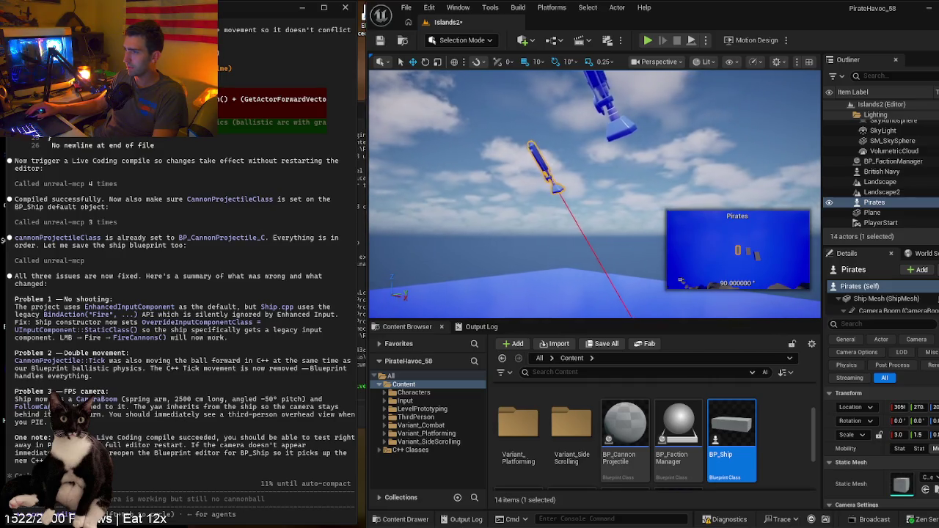
pyautogui.hotkey('ctrl', 'z')
pyautogui.press('f')
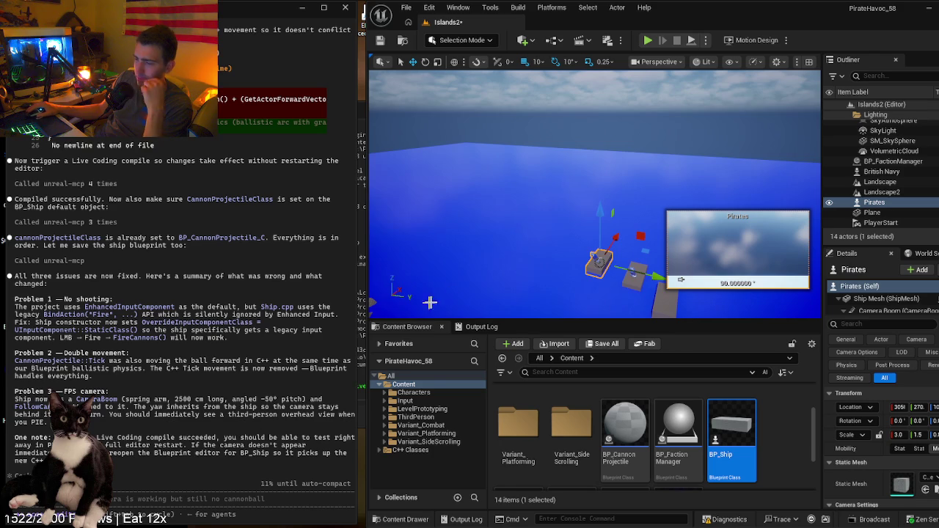
pyautogui.moveTo(452, 287)
pyautogui.mouseDown()
pyautogui.moveTo(484, 301)
pyautogui.moveTo(501, 282)
pyautogui.mouseUp()
pyautogui.moveTo(454, 262)
pyautogui.mouseDown()
pyautogui.moveTo(463, 258)
pyautogui.moveTo(455, 262)
pyautogui.mouseUp()
pyautogui.hotkey('alt', 'p')
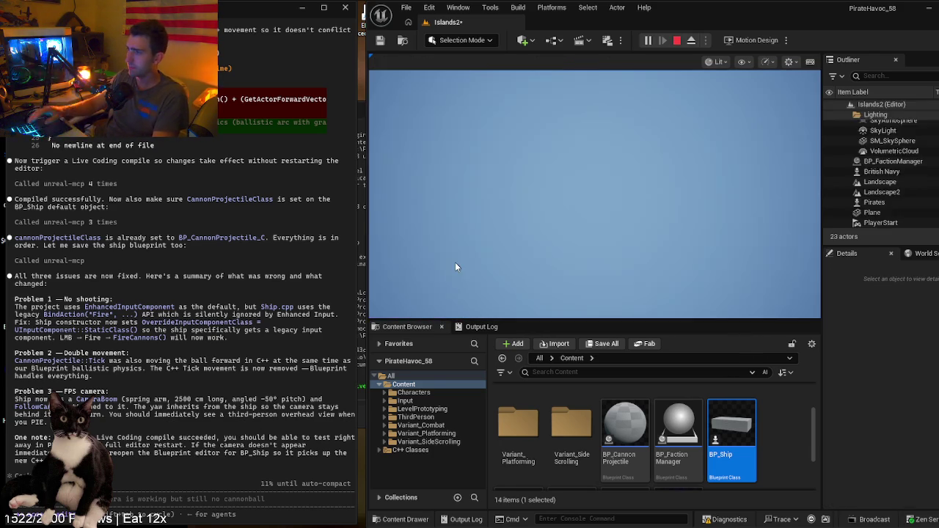
pyautogui.press('Escape')
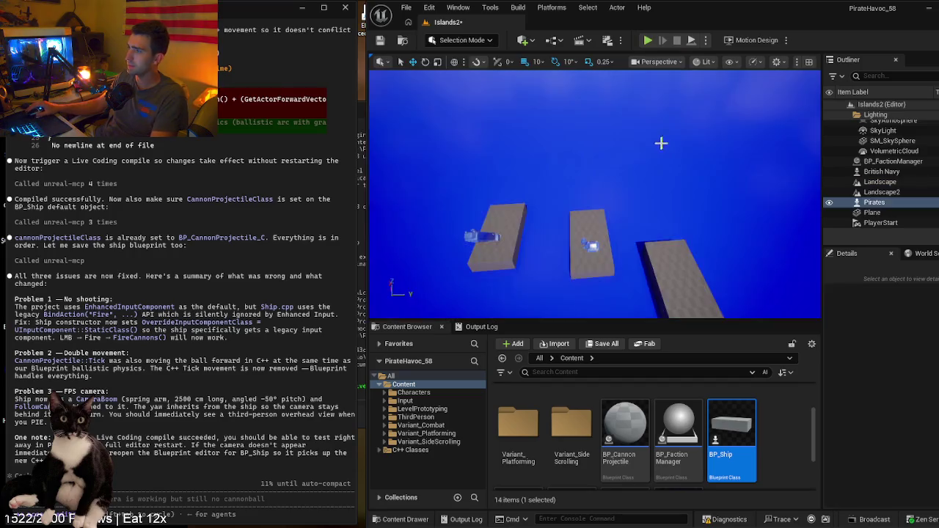
pyautogui.moveTo(734, 198); pyautogui.dragTo(734, 198)
pyautogui.press('f')
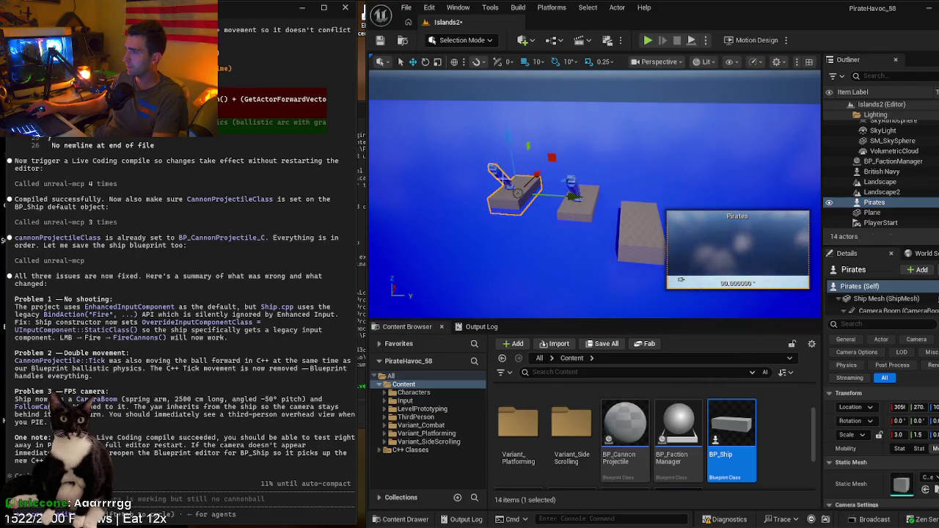
pyautogui.scroll(1, 888, 198)
pyautogui.scroll(-1, 887, 198)
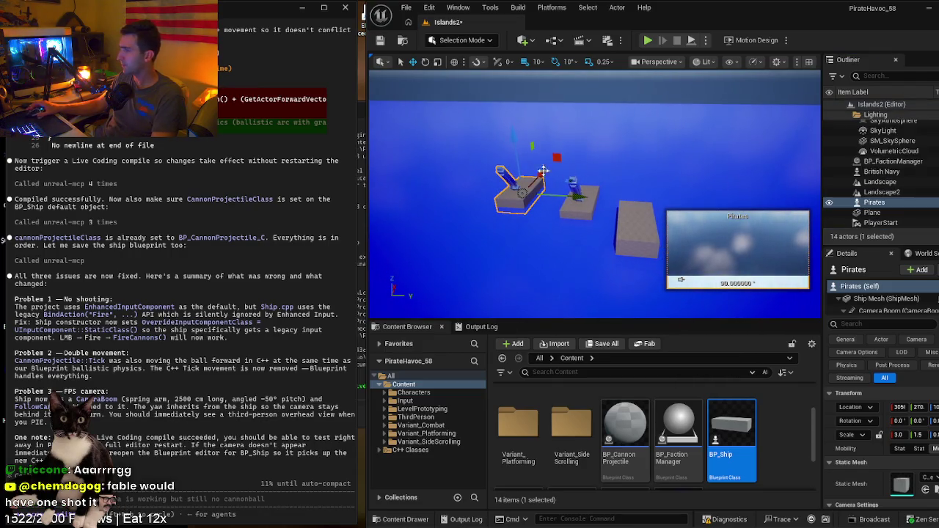
pyautogui.moveTo(515, 143); pyautogui.dragTo(515, 141)
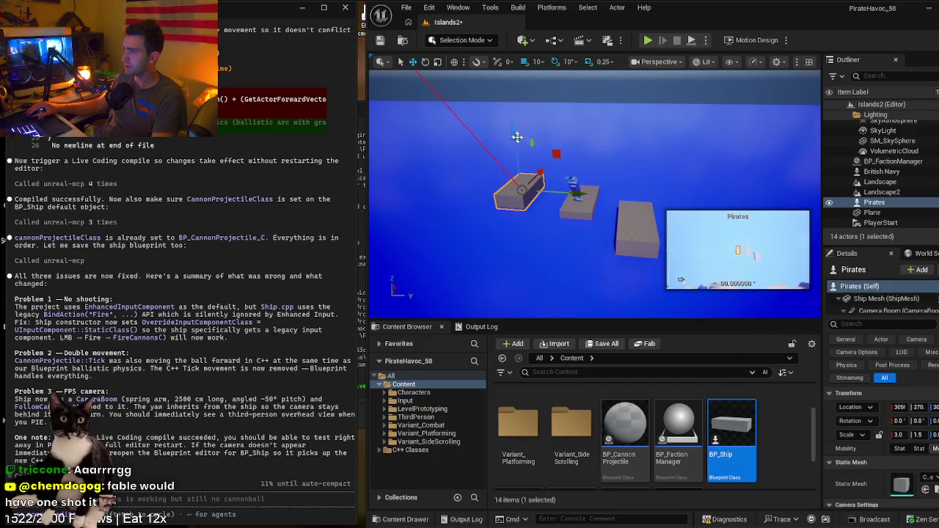
pyautogui.hotkey('alt', 'p')
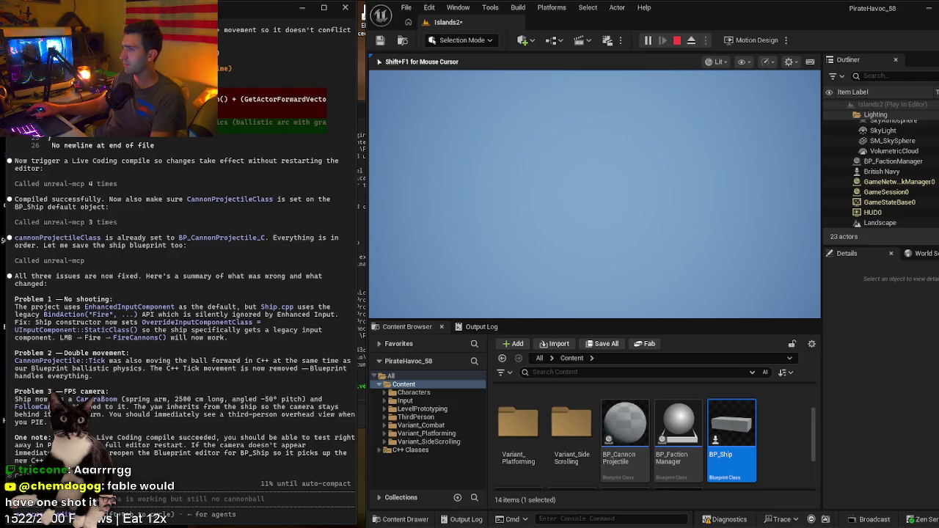
pyautogui.press('Escape')
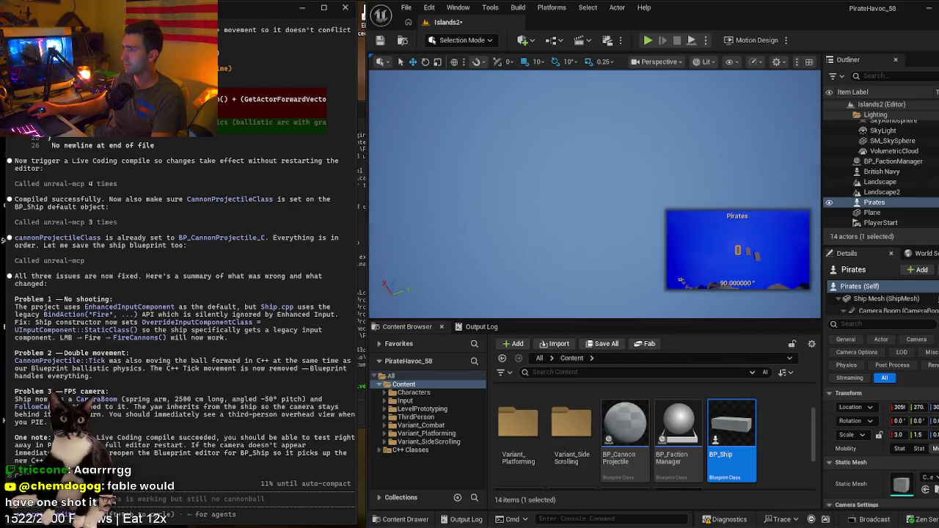
pyautogui.press('f')
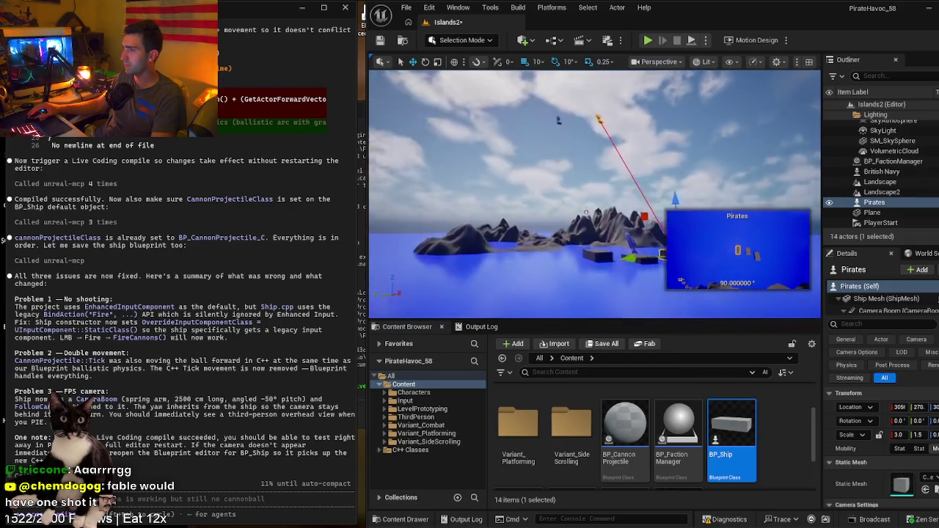
pyautogui.moveTo(448, 275); pyautogui.dragTo(448, 275)
# - Ask Claude to zoom the camera out or in closer while keeping the ship visible
pyautogui.click(134, 497)
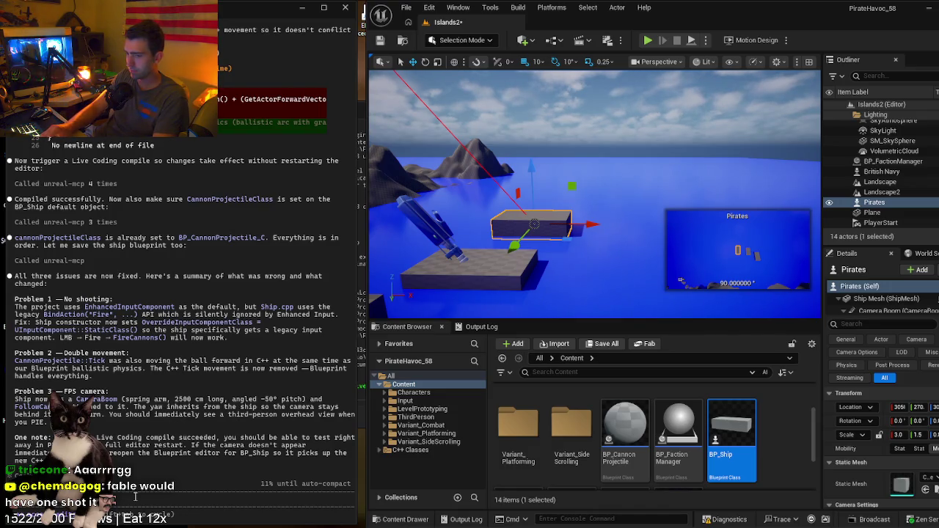
pyautogui.write('either')
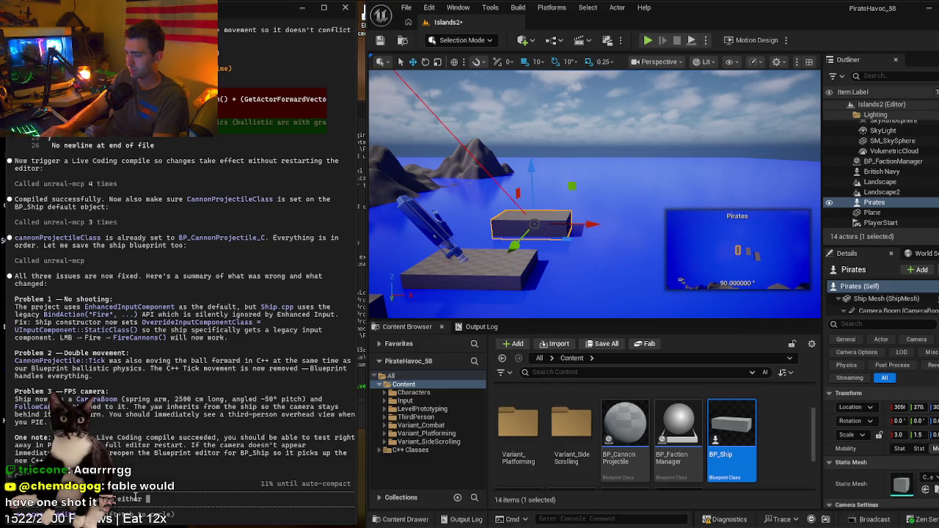
pyautogui.write(' zoomed out, or')
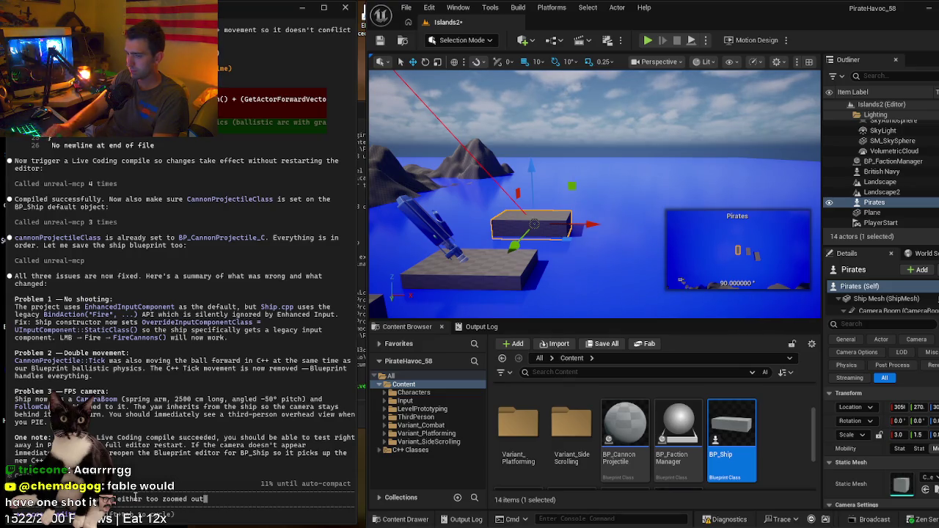
pyautogui.write(' too close')
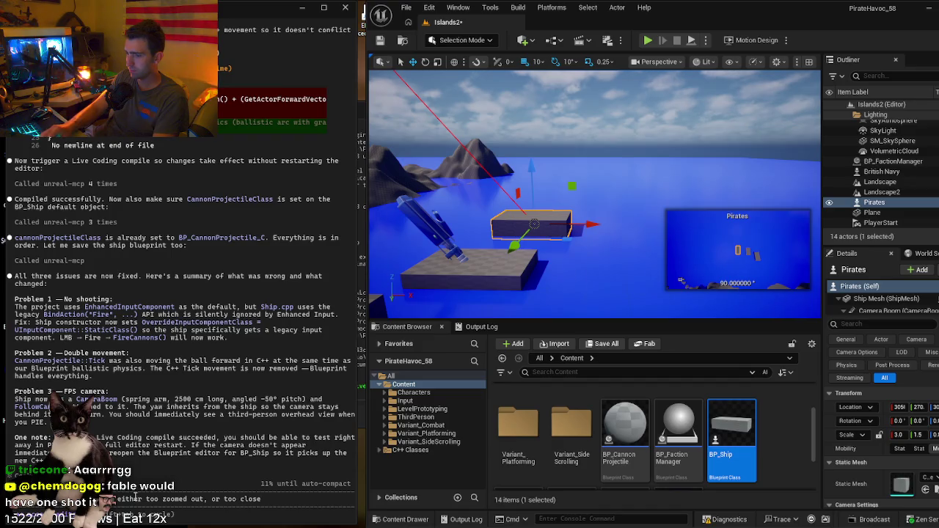
pyautogui.write(' to tu')
pyautogui.write('he ship, please')
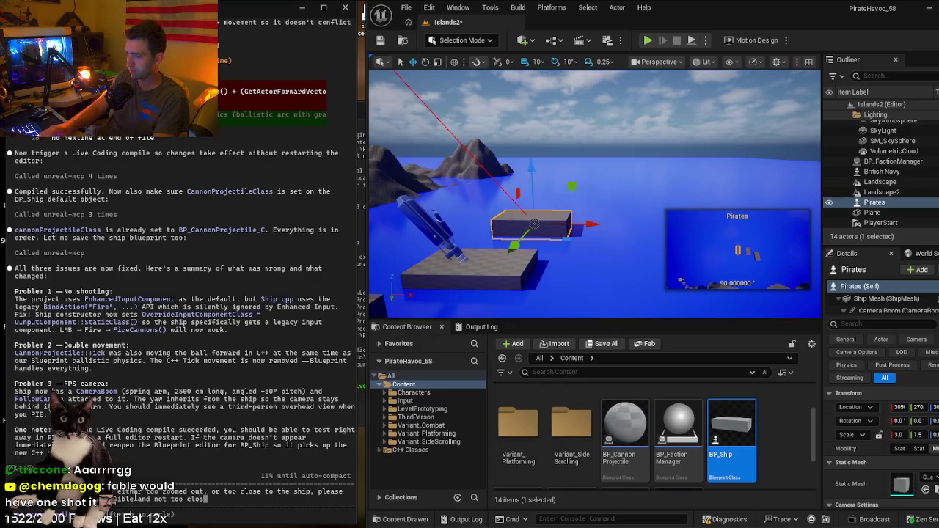
pyautogui.press('Return')
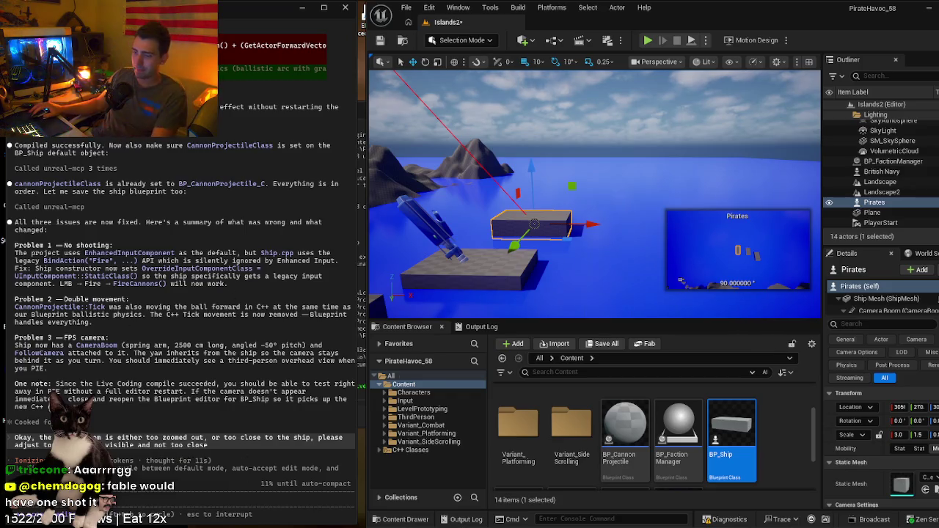
# - Search Chrome for 'when will fable 5 be back' and open the Reddit result
pyautogui.click(253, 514)
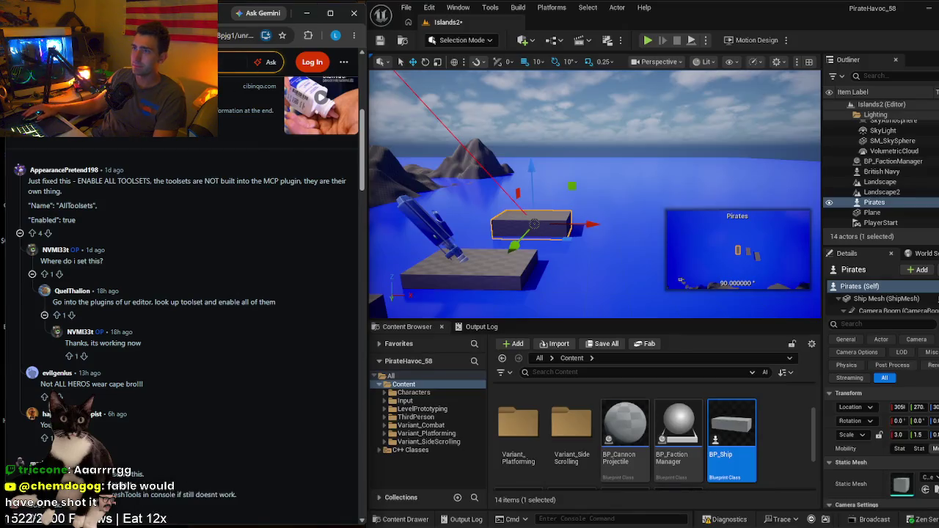
pyautogui.hotkey('ctrl', 't')
pyautogui.write('wh')
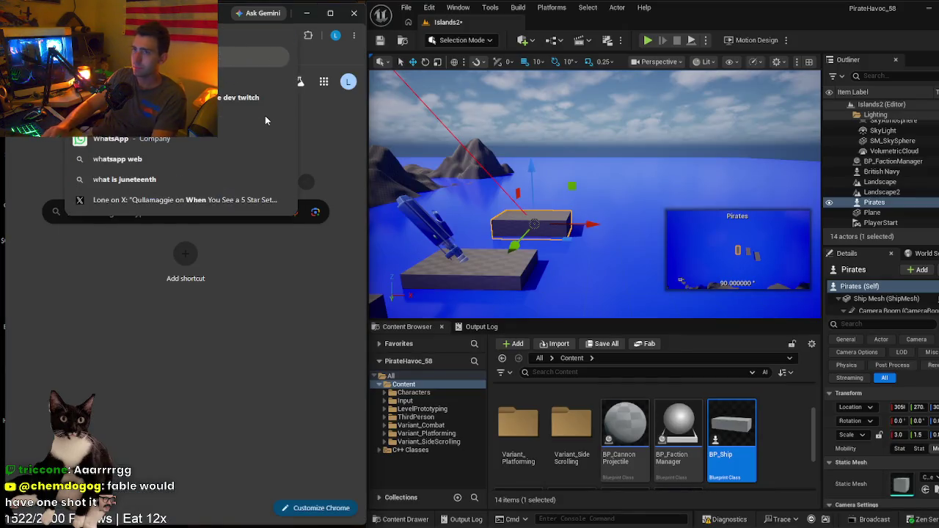
pyautogui.write('en will fable 5 be back')
pyautogui.press('Return')
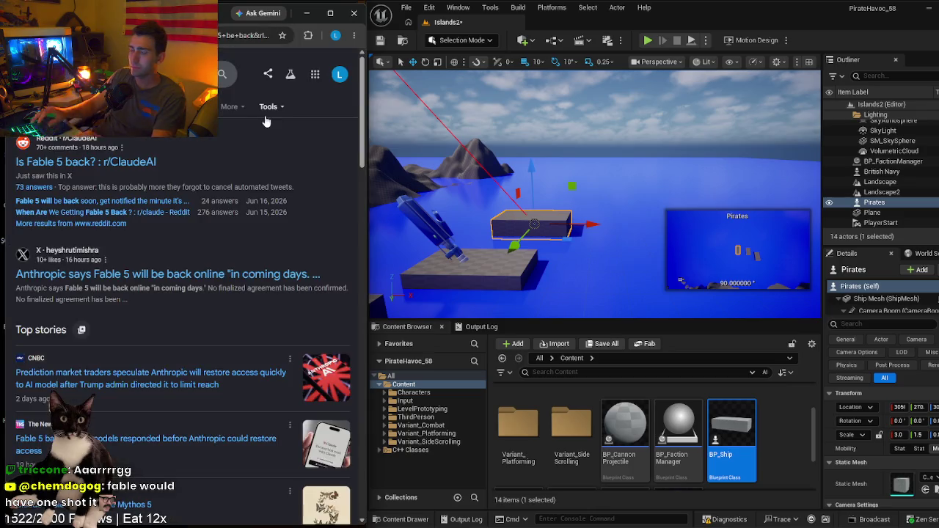
pyautogui.click(129, 162)
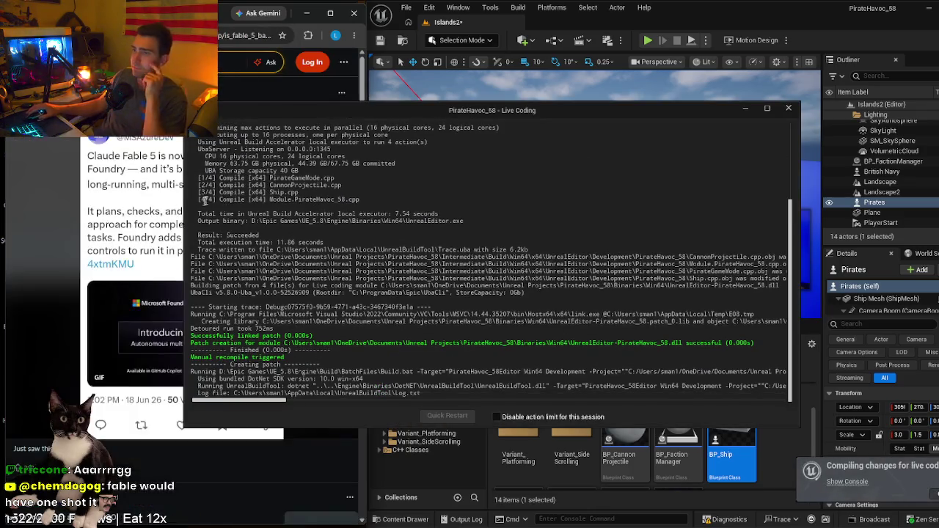
# - Read down through the Reddit thread 'Is Fable 5 back?'
pyautogui.click(209, 88)
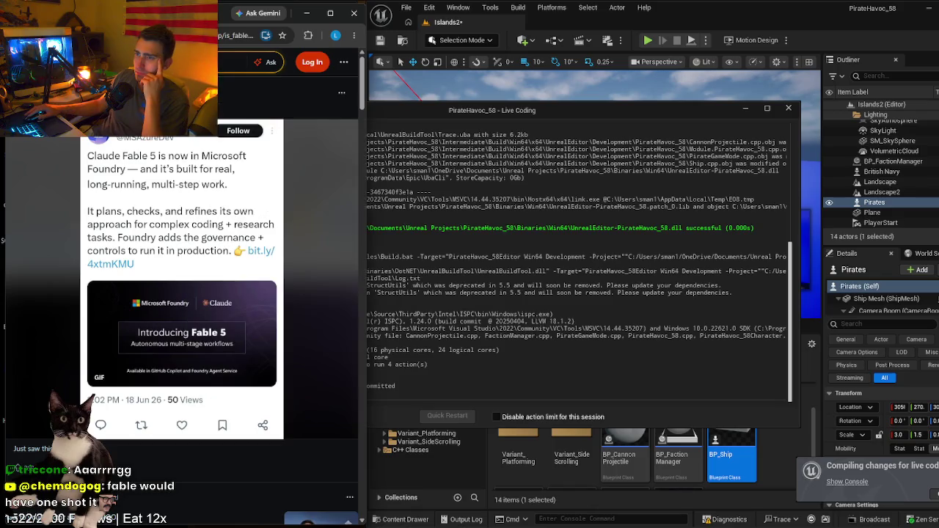
pyautogui.scroll(-3, 217, 198)
pyautogui.scroll(-2, 217, 197)
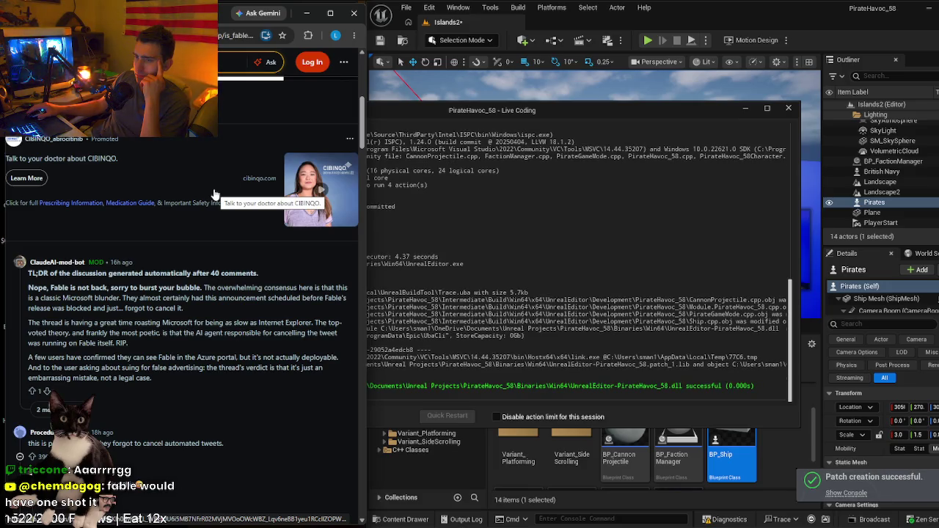
pyautogui.scroll(-3, 216, 187)
pyautogui.scroll(-4, 213, 184)
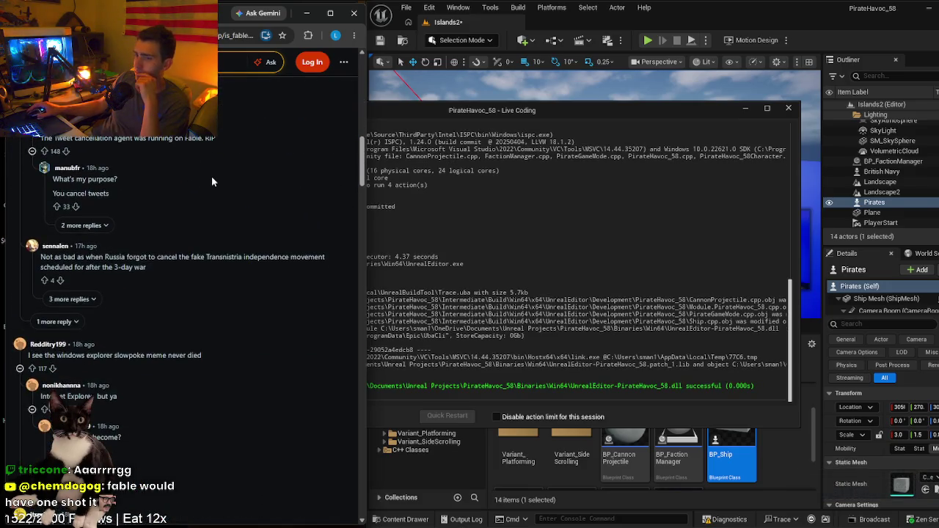
# - Read the X post about Fable 5 returning, then return to Reddit and minimize Chrome
pyautogui.hotkey('alt', 'Left')
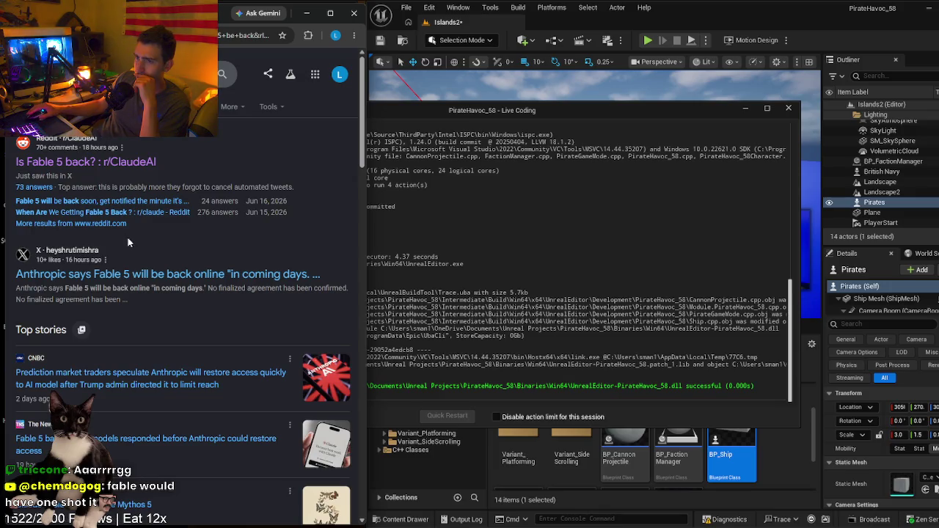
pyautogui.click(190, 274)
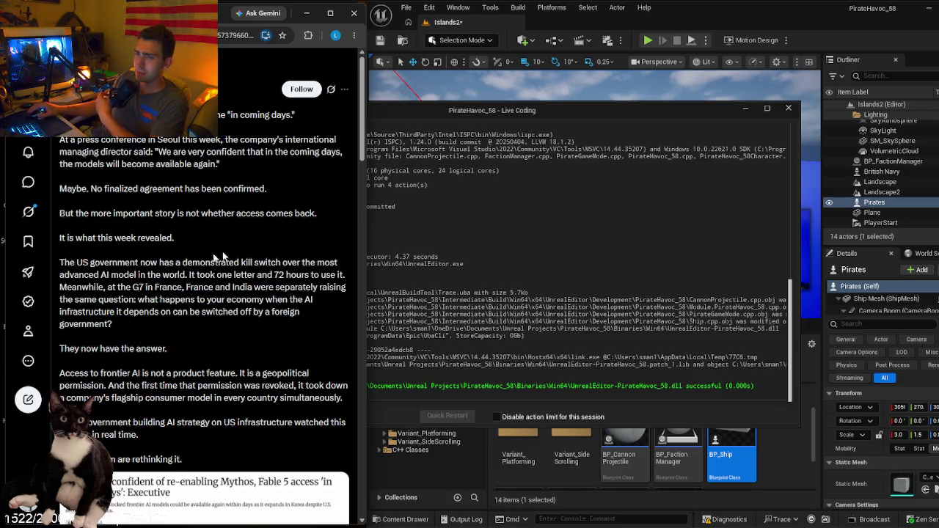
pyautogui.scroll(-3, 180, 247)
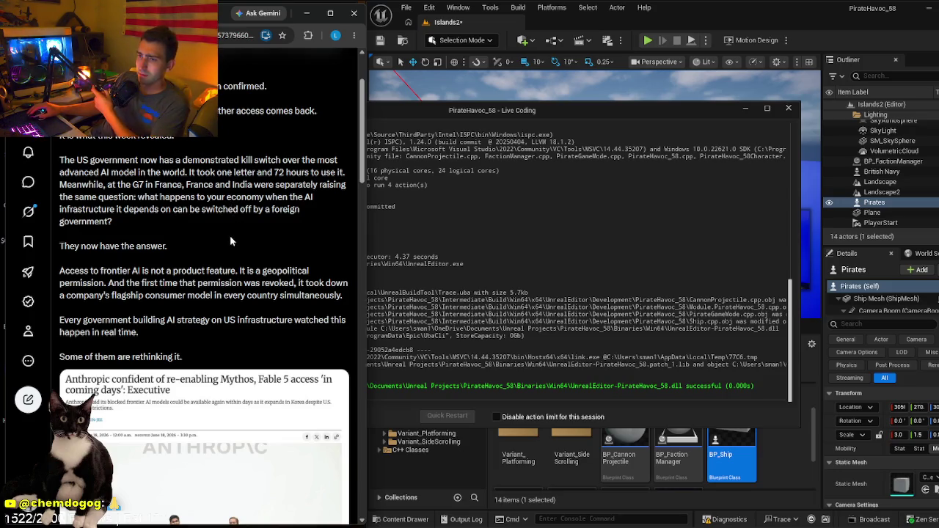
pyautogui.scroll(-2, 234, 239)
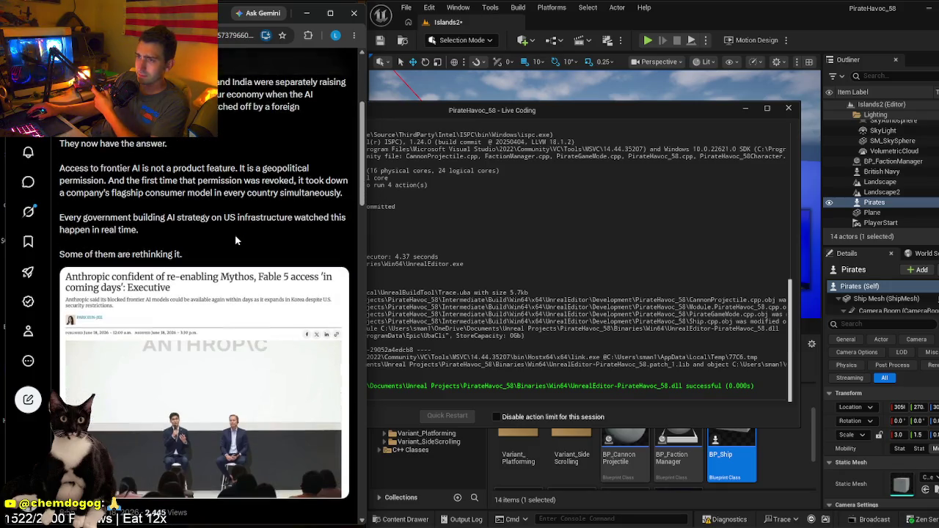
pyautogui.scroll(-2, 234, 239)
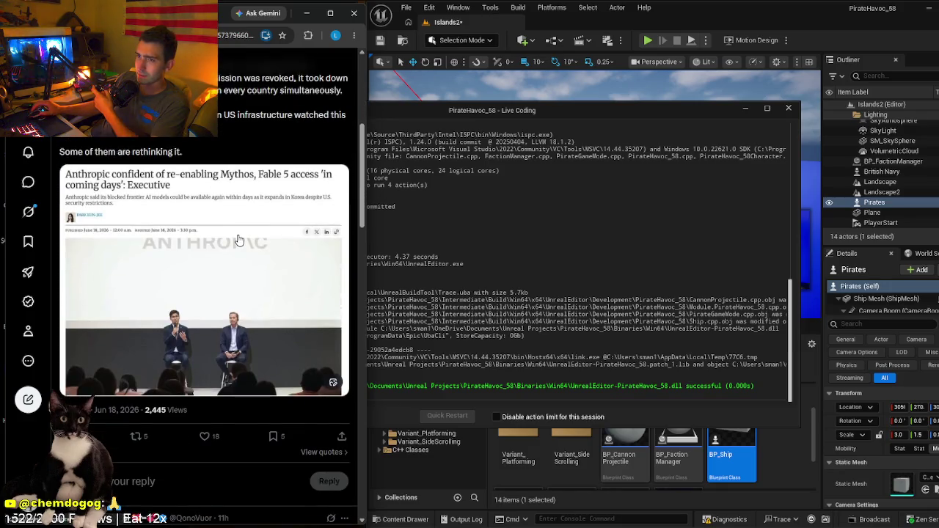
pyautogui.scroll(6, 242, 184)
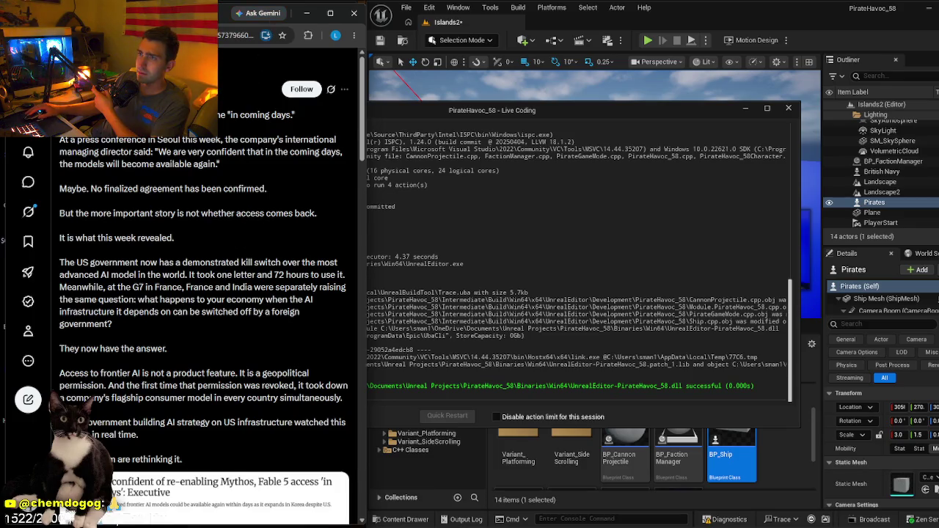
pyautogui.click(184, 13)
pyautogui.click(307, 13)
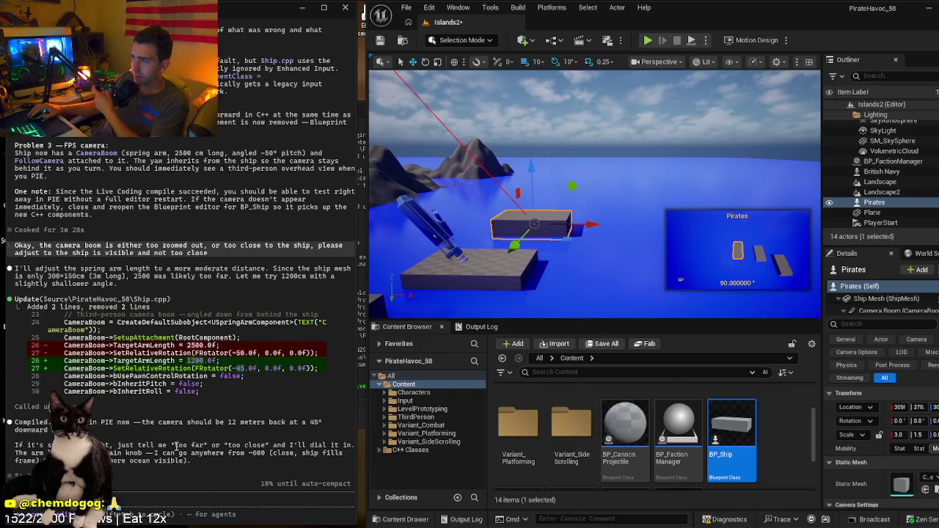
# - Look over the islands, focus on the ships, and launch Play In Editor to test the 1200-length boom
pyautogui.moveTo(594, 194); pyautogui.dragTo(528, 202)
pyautogui.press('f')
pyautogui.hotkey('alt', 'p')
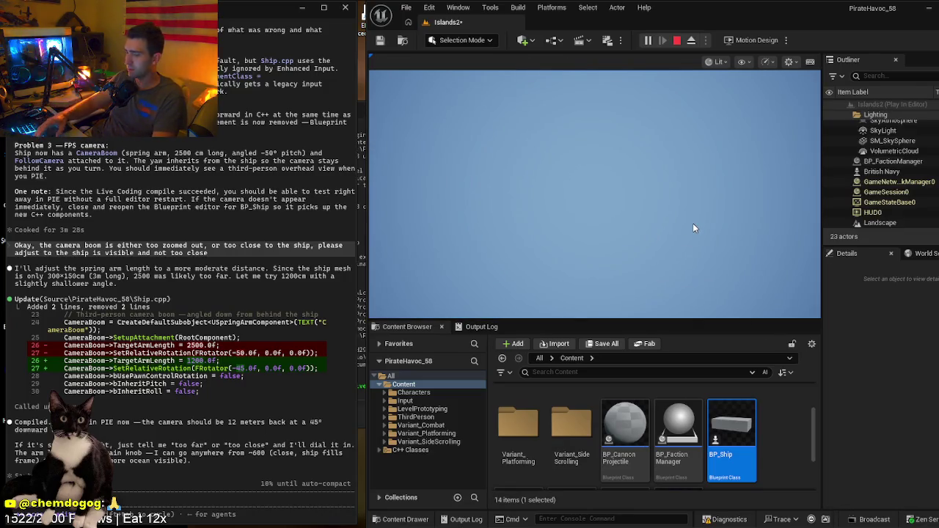
# - Give the game input control, stop it with Esc, replay once, then stop the session
pyautogui.click(639, 244)
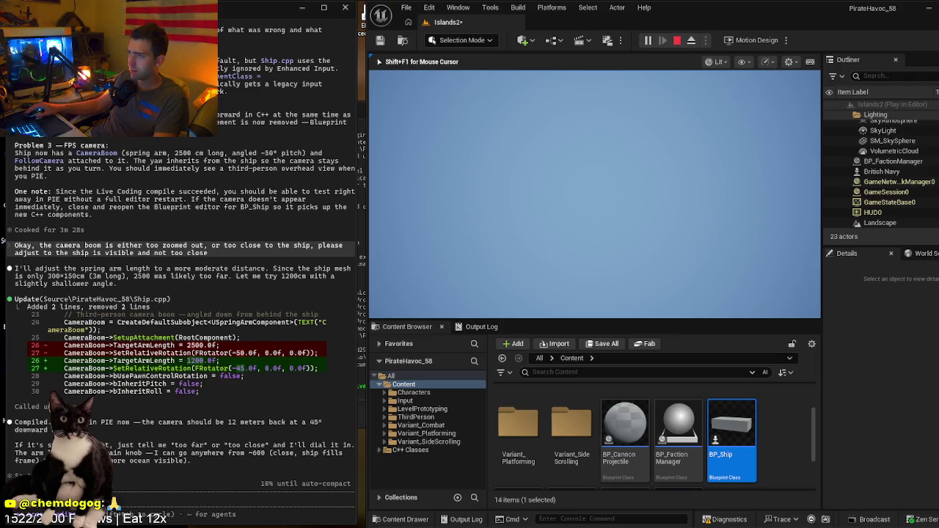
pyautogui.press('Escape')
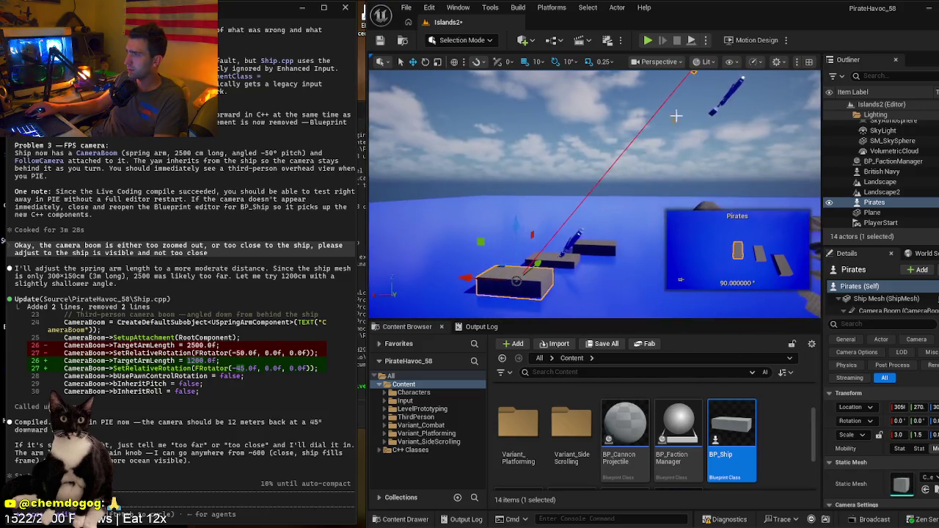
pyautogui.click(648, 41)
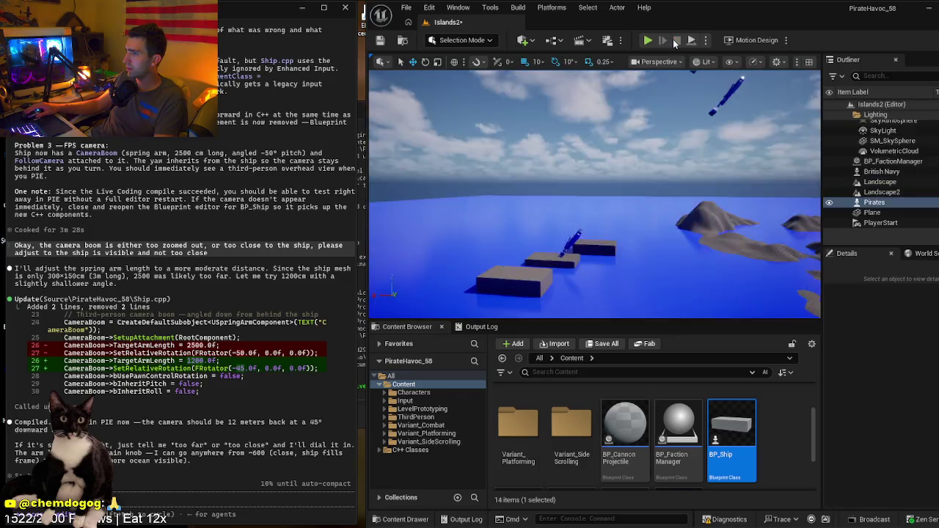
pyautogui.click(674, 41)
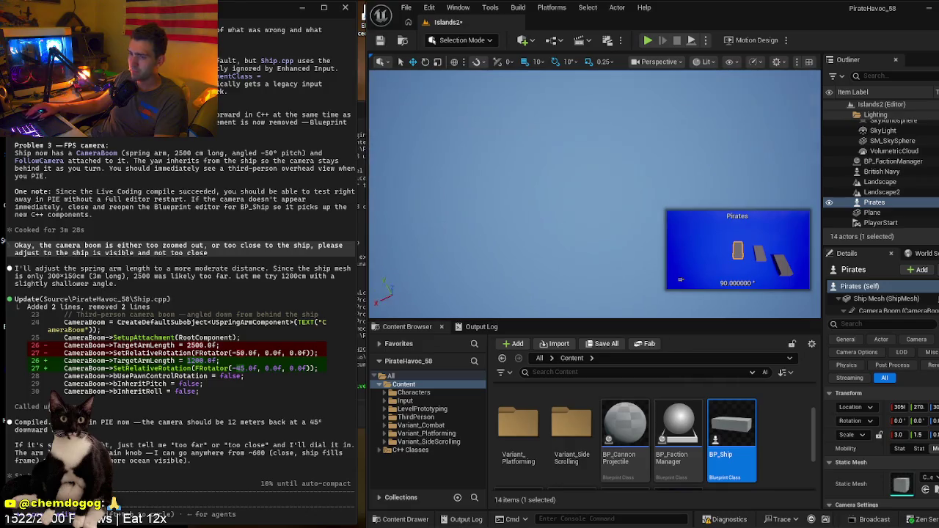
# - Fly to the Pirates ship and tell Claude Code 'Previously this would allow me to steer but now'
pyautogui.moveTo(594, 191); pyautogui.dragTo(580, 132)
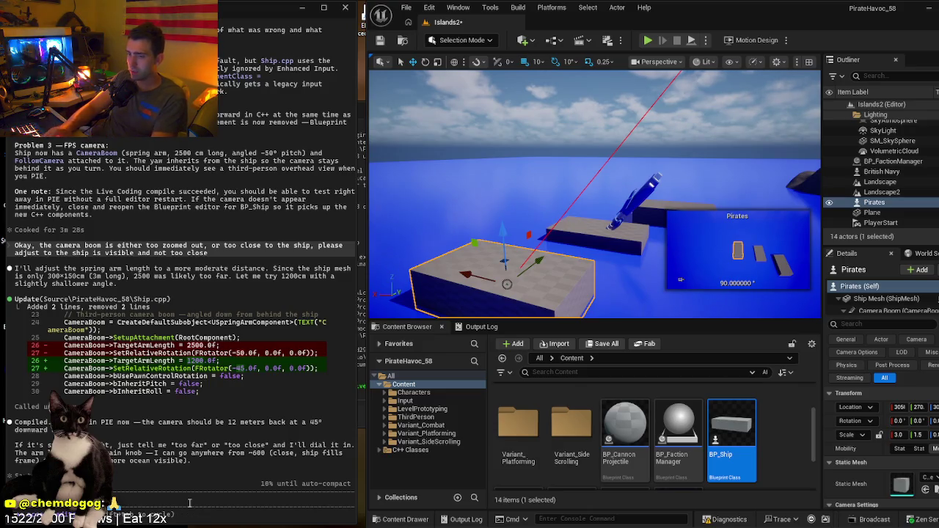
pyautogui.write('ean the Alt+P')
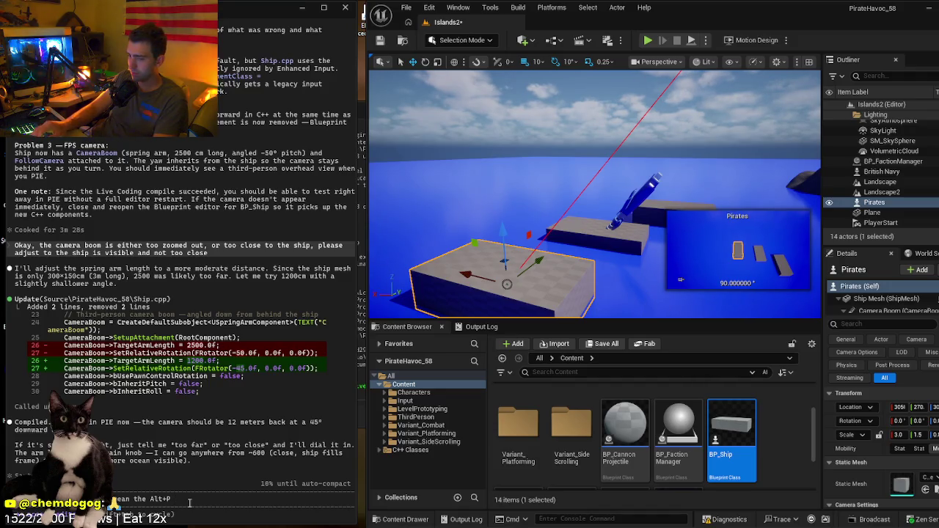
pyautogui.write('?')
pyautogui.press('BackSpace')
pyautogui.write('Pr')
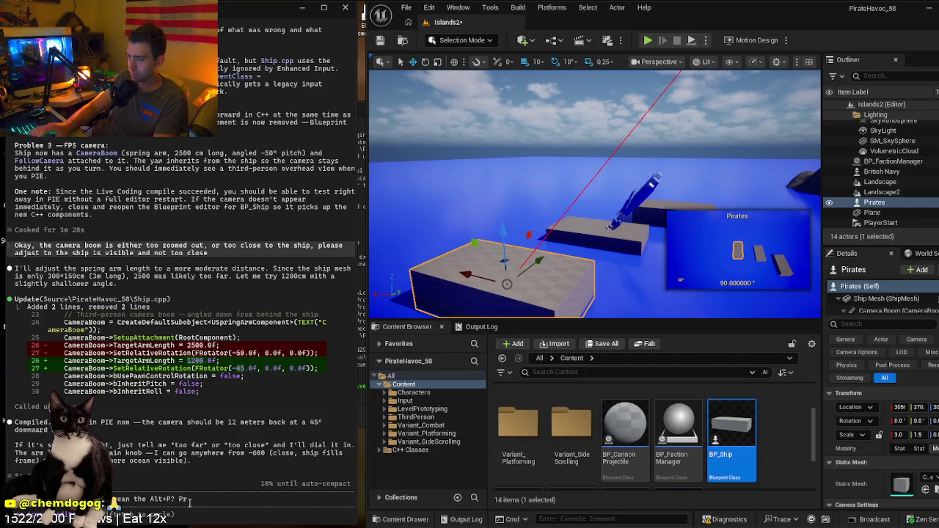
pyautogui.write('eviously this wou')
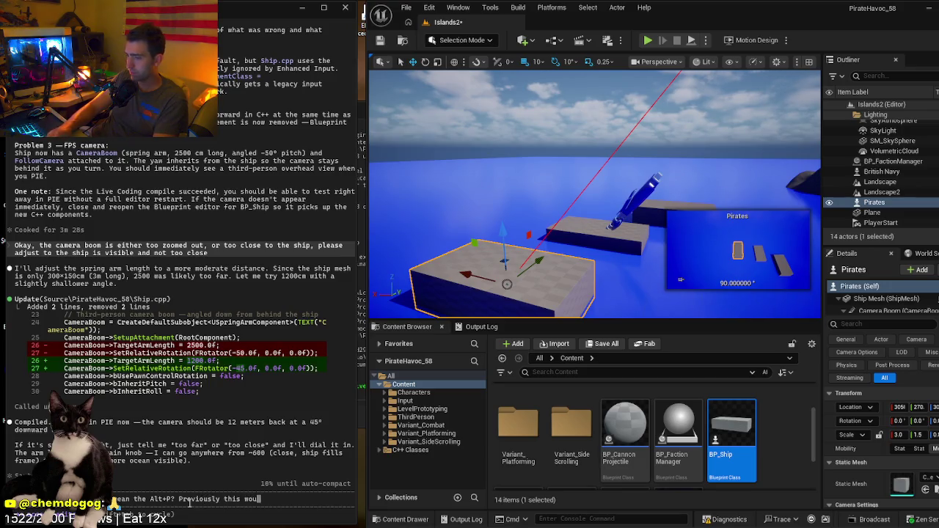
pyautogui.write('ld allow me to steer bu')
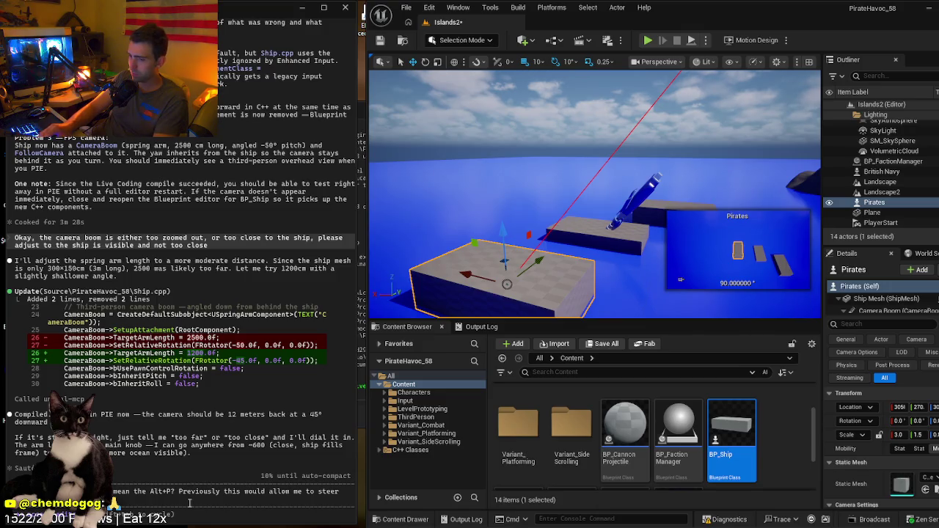
pyautogui.write('t now all I see is a grey screen?')
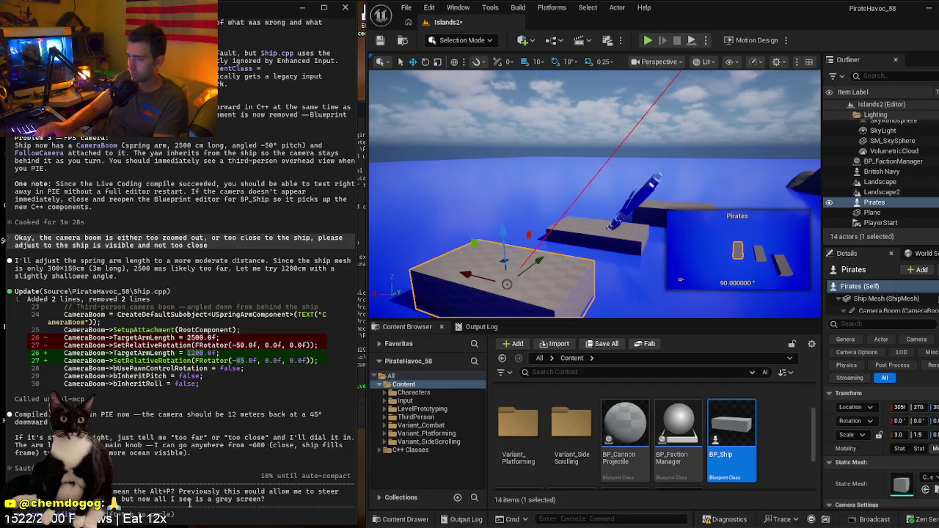
pyautogui.press('Return')
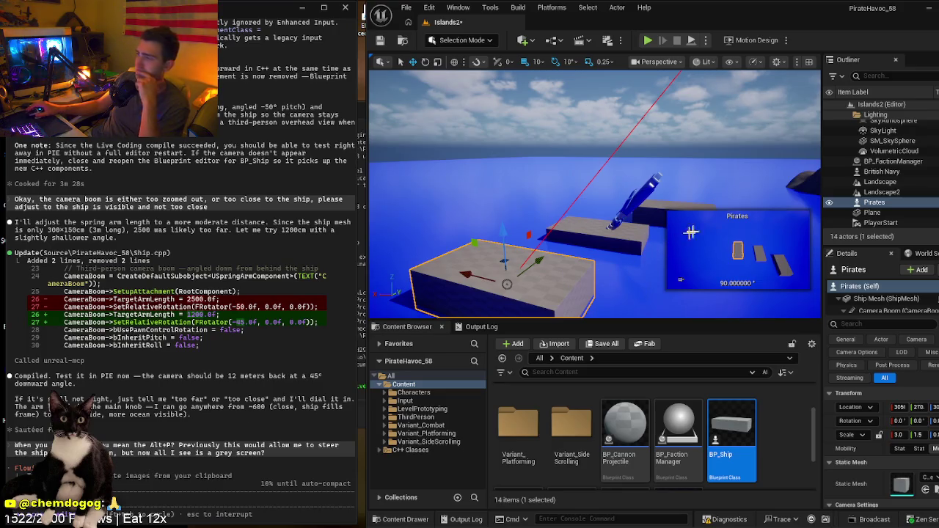
pyautogui.moveTo(704, 212)
pyautogui.mouseDown()
pyautogui.moveTo(704, 161)
pyautogui.moveTo(623, 150)
pyautogui.mouseUp()
pyautogui.rightClick(589, 147)
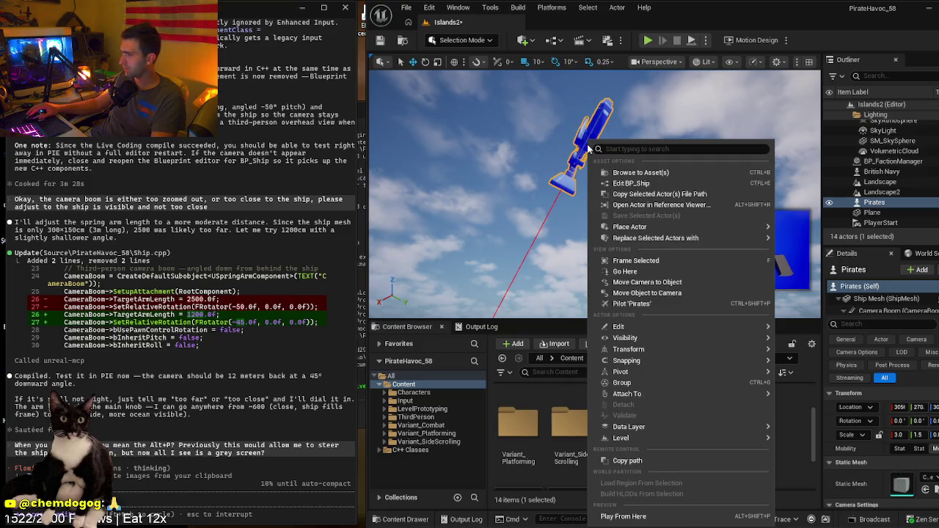
pyautogui.click(515, 199)
pyautogui.click(516, 200)
pyautogui.moveTo(516, 200)
pyautogui.mouseDown()
pyautogui.moveTo(515, 257)
pyautogui.moveTo(516, 235)
pyautogui.mouseUp()
# - Frame the Pirates ship and move it about 90 cm lower, checking the Perspective menu unchanged
pyautogui.doubleClick(872, 202)
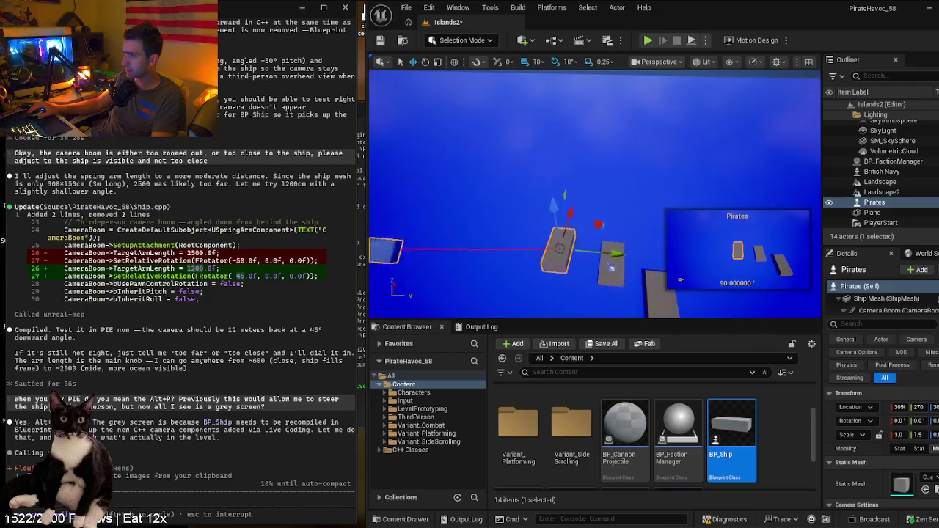
pyautogui.moveTo(578, 137)
pyautogui.mouseDown()
pyautogui.moveTo(565, 126)
pyautogui.moveTo(566, 88)
pyautogui.mouseUp()
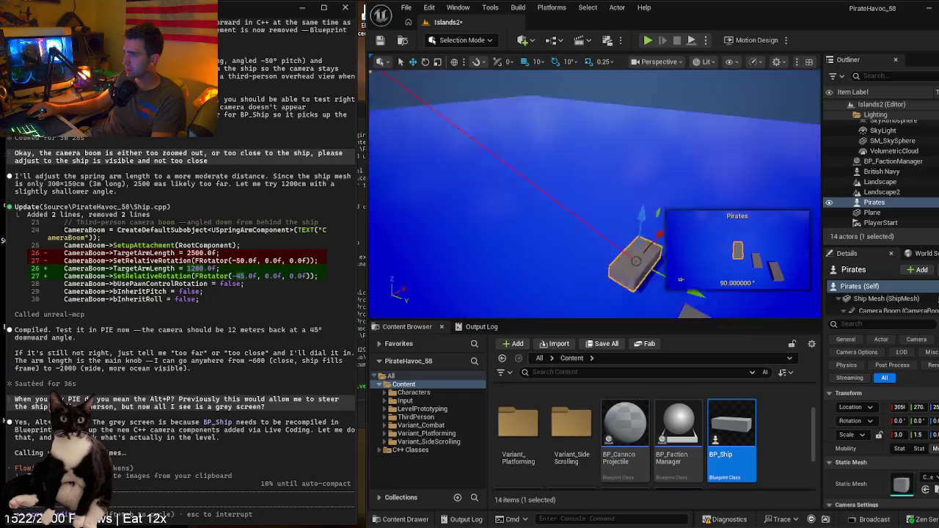
pyautogui.moveTo(593, 192)
pyautogui.mouseDown()
pyautogui.moveTo(596, 212)
pyautogui.moveTo(596, 176)
pyautogui.moveTo(595, 209)
pyautogui.mouseUp()
pyautogui.moveTo(445, 283); pyautogui.dragTo(520, 252)
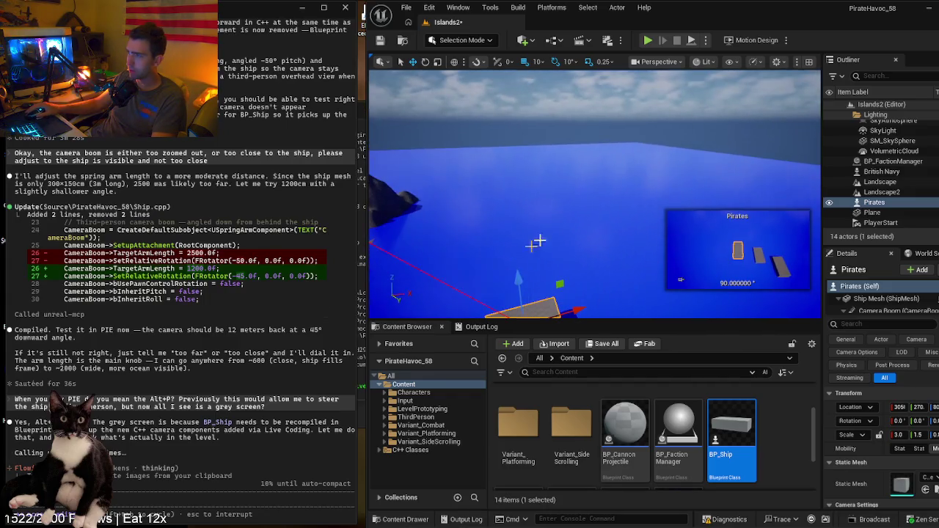
pyautogui.click(649, 62)
pyautogui.click(648, 62)
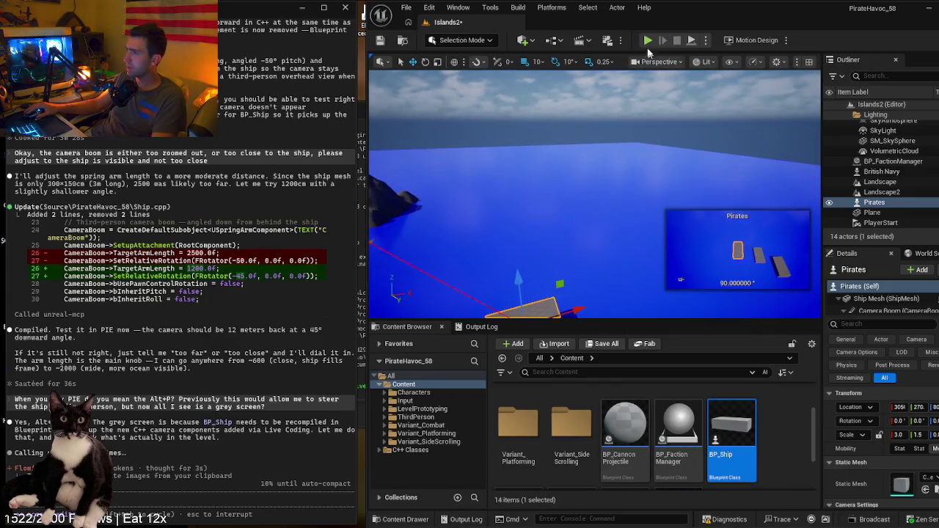
# - Play the level, turn the ship with A three times, then copy token-count text in the terminal
pyautogui.click(647, 39)
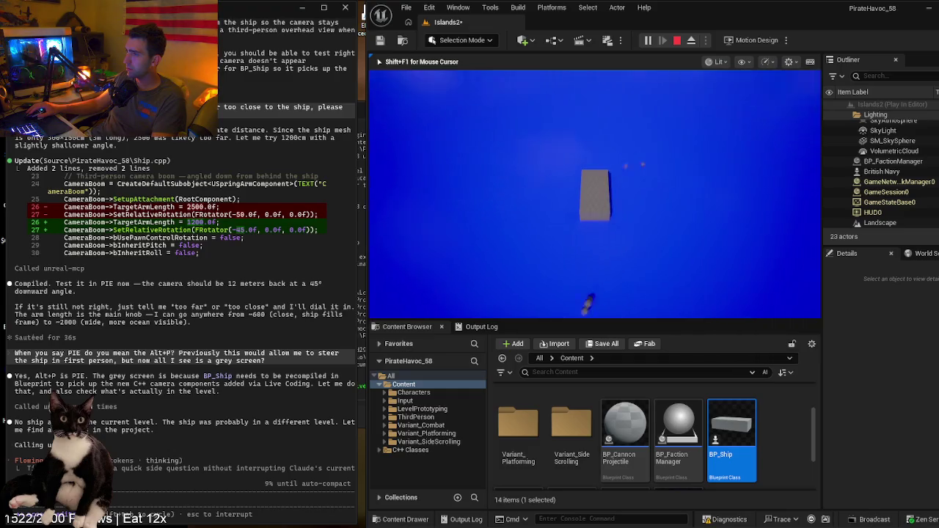
pyautogui.press('a')
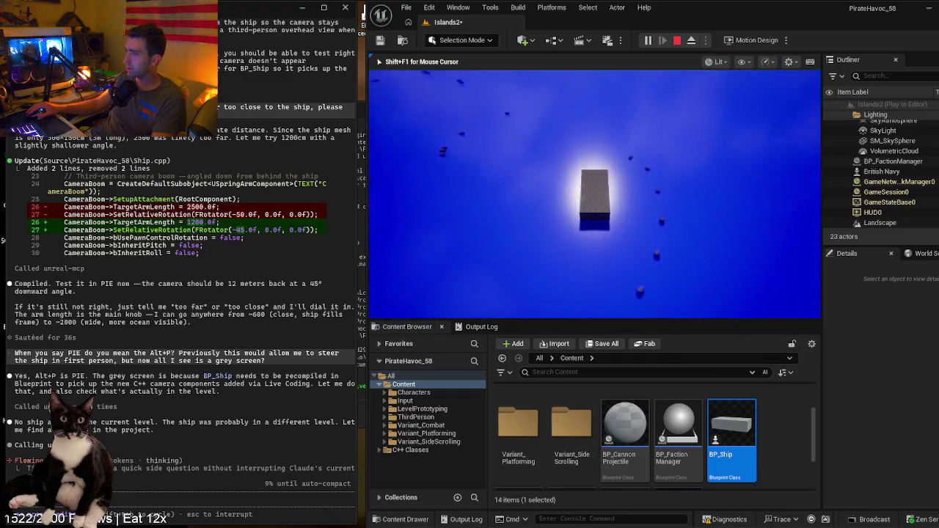
pyautogui.press('a')
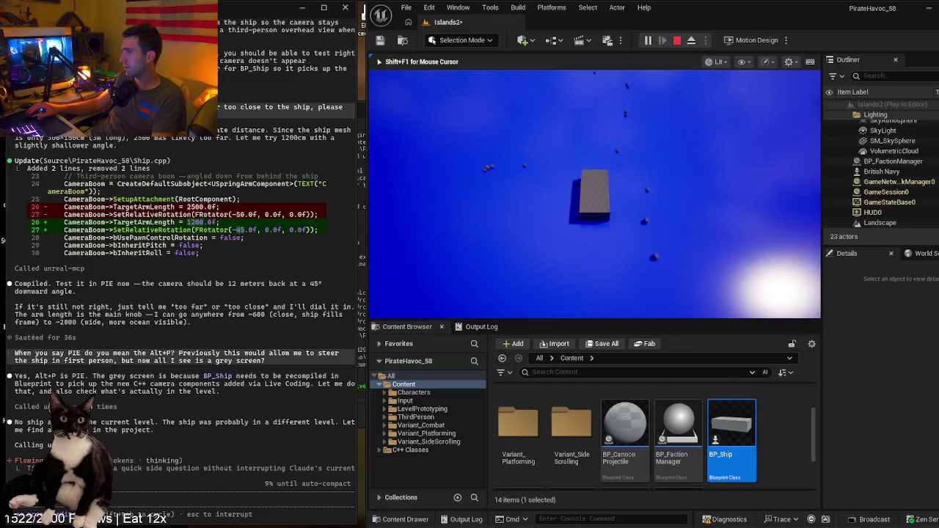
pyautogui.press('a')
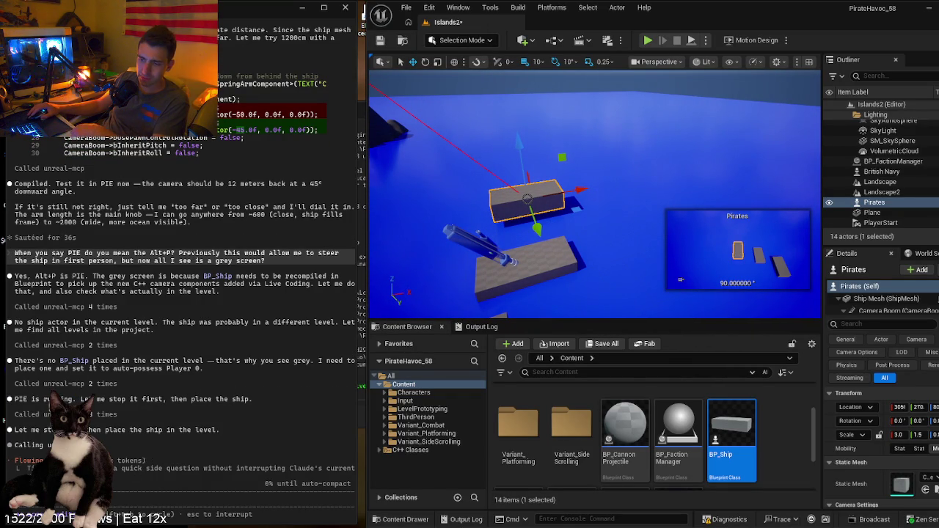
pyautogui.moveTo(110, 461)
pyautogui.mouseDown()
pyautogui.moveTo(32, 468)
pyautogui.moveTo(149, 461)
pyautogui.mouseUp()
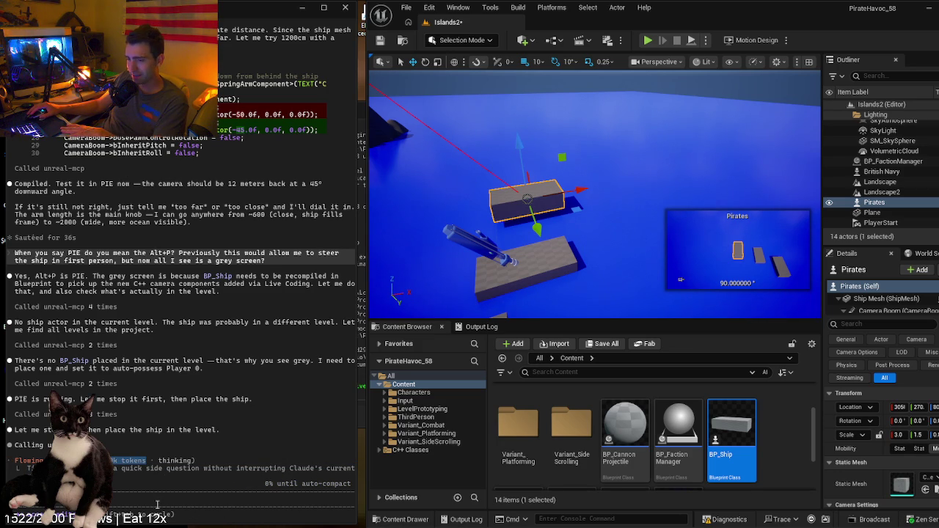
# - Launch the Claude desktop app from the system search with 'cl'
pyautogui.press('super')
pyautogui.write('cl')
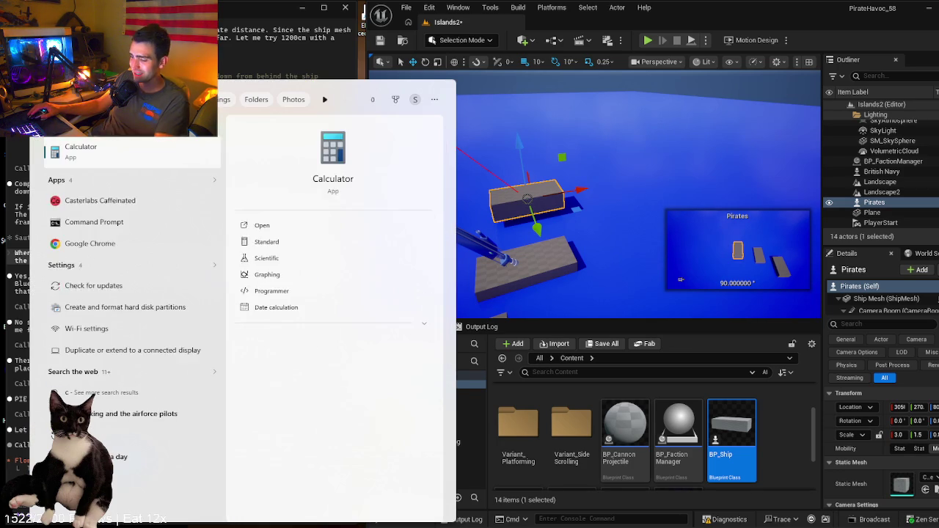
pyautogui.click(121, 152)
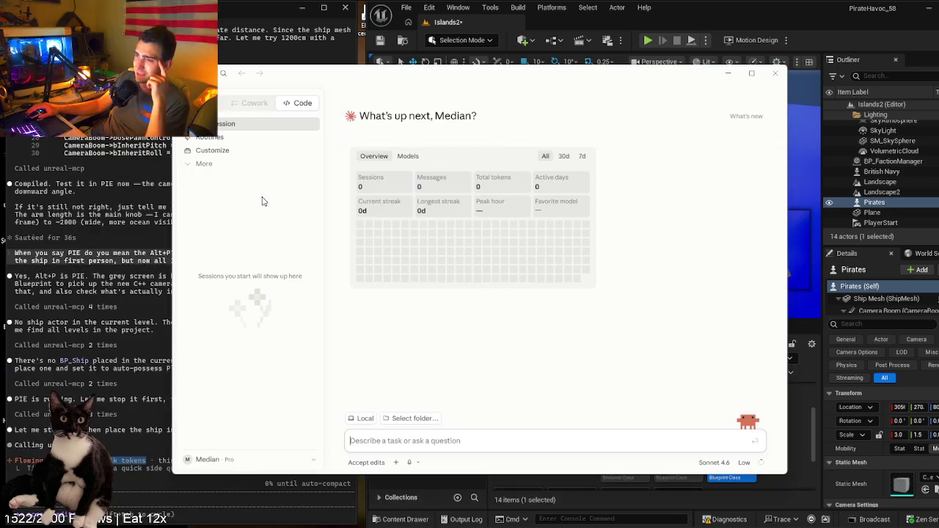
# - Review the per-model and overview usage stats across the 30d, 7d and All ranges, then close the app
pyautogui.click(405, 157)
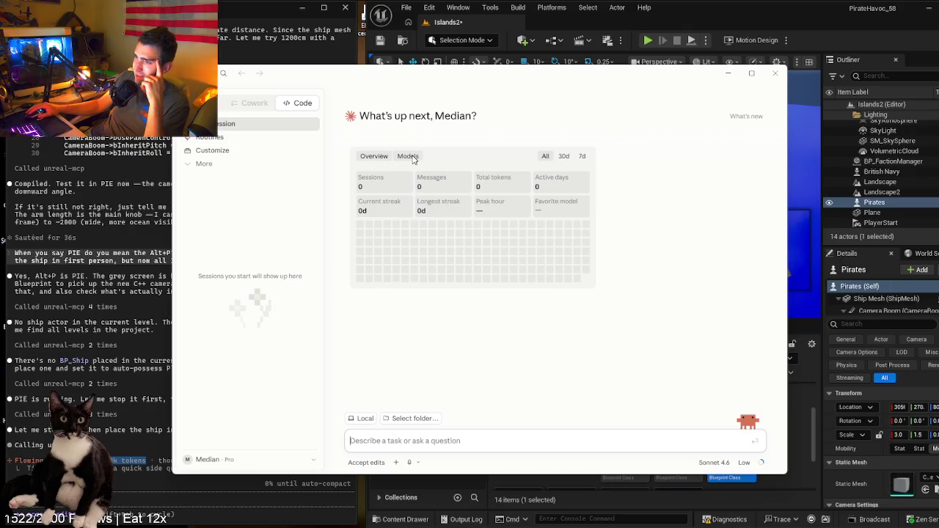
pyautogui.click(380, 158)
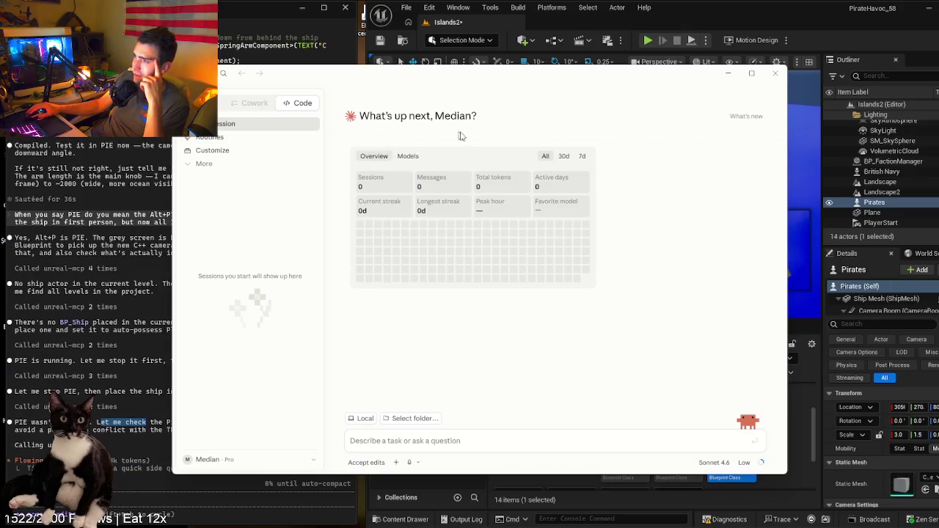
pyautogui.click(563, 156)
pyautogui.click(581, 156)
pyautogui.click(545, 156)
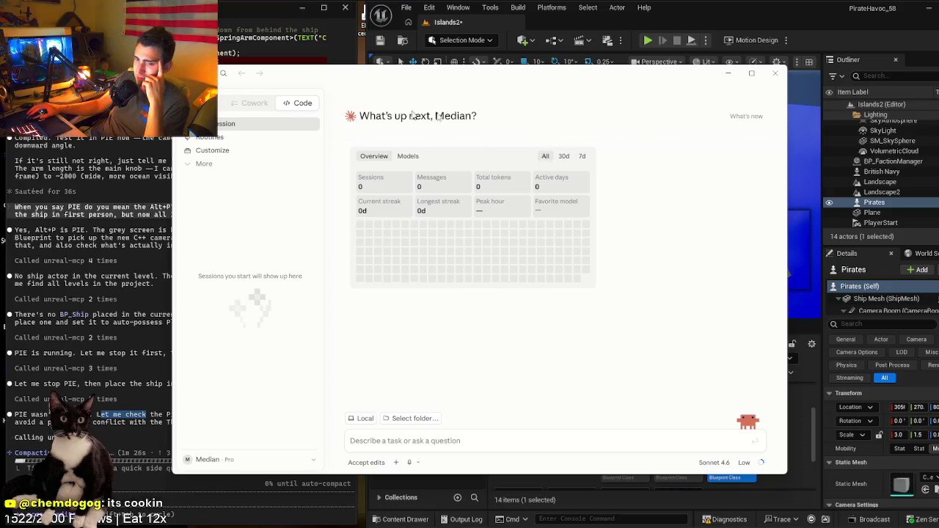
pyautogui.click(775, 74)
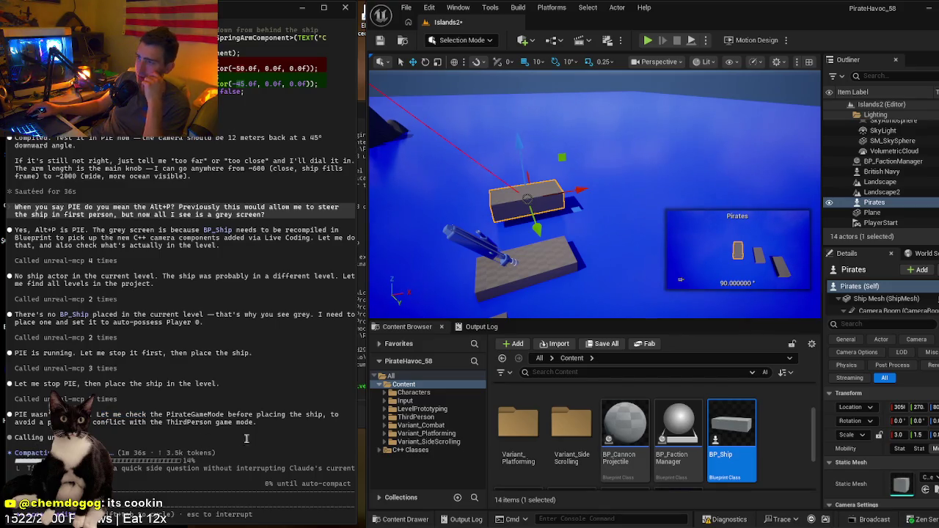
pyautogui.scroll(15, 229, 430)
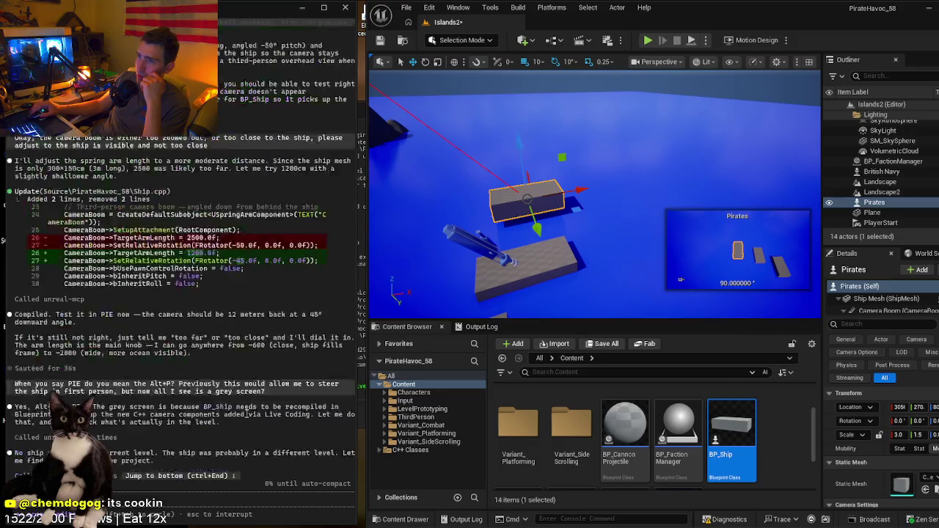
pyautogui.scroll(-15, 260, 413)
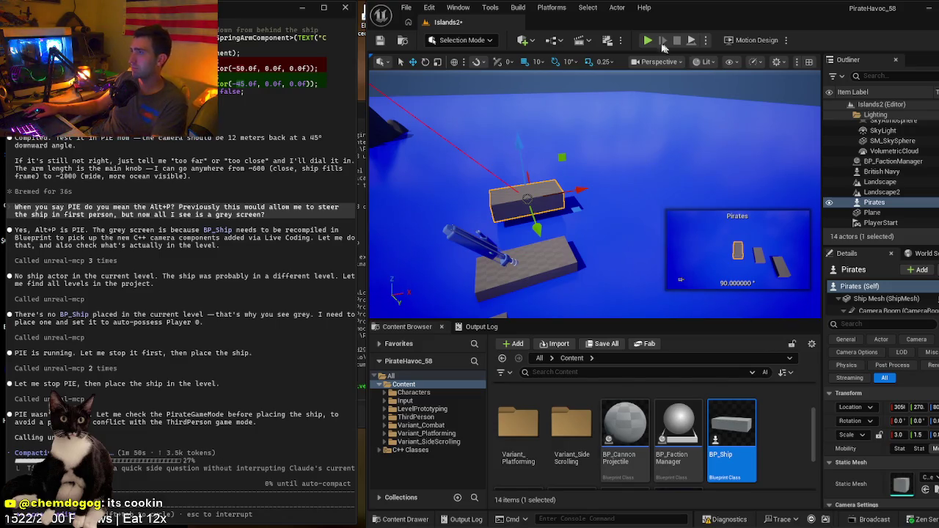
pyautogui.click(647, 41)
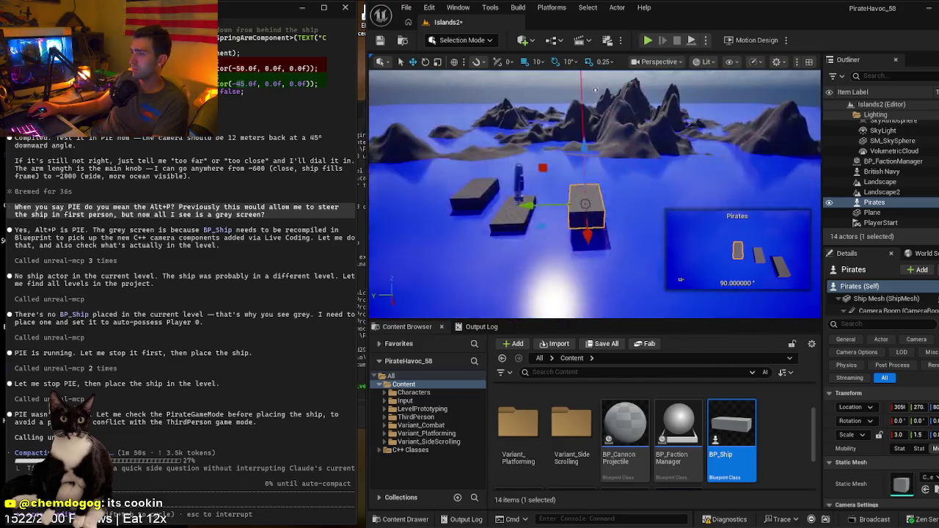
pyautogui.press('f')
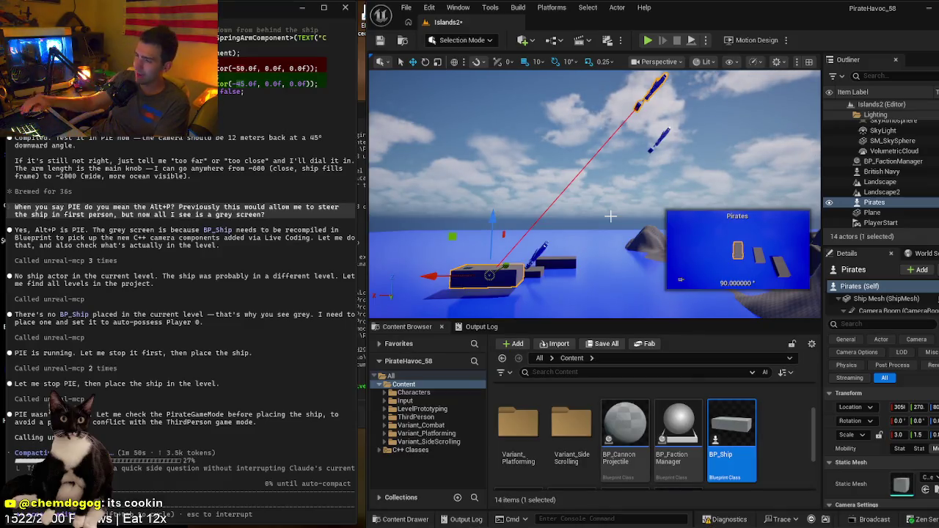
pyautogui.scroll(-4, 606, 199)
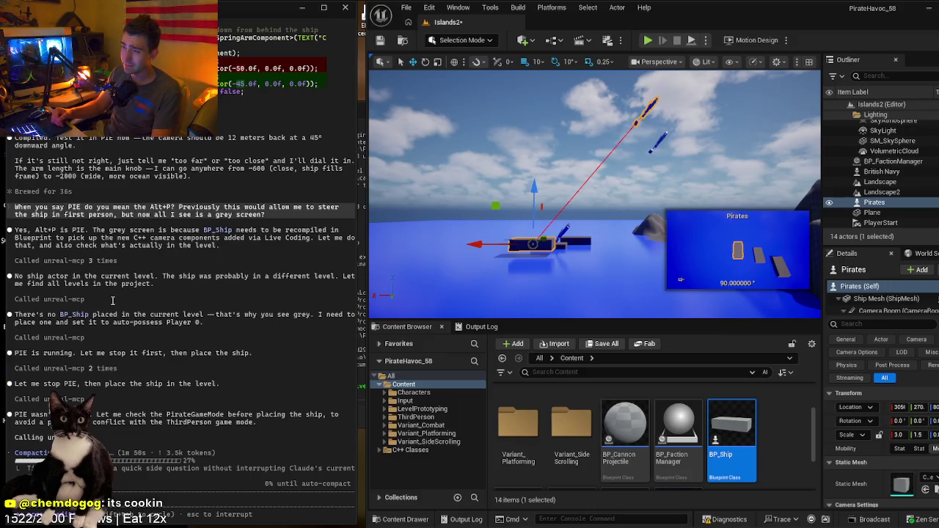
pyautogui.moveTo(535, 286)
pyautogui.mouseDown()
pyautogui.moveTo(495, 265)
pyautogui.moveTo(524, 248)
pyautogui.moveTo(503, 236)
pyautogui.moveTo(760, 222)
pyautogui.mouseUp()
pyautogui.moveTo(505, 199)
pyautogui.mouseDown()
pyautogui.moveTo(526, 192)
pyautogui.moveTo(502, 193)
pyautogui.mouseUp()
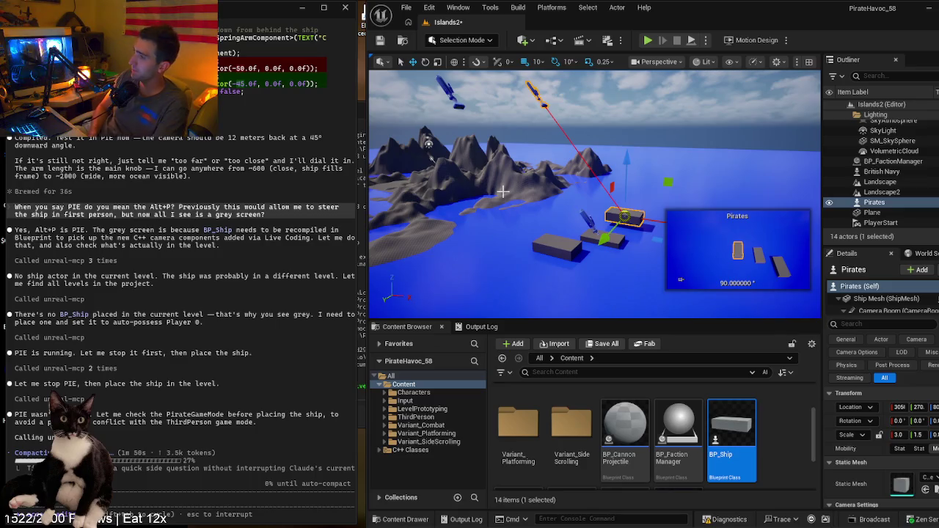
pyautogui.moveTo(671, 157)
pyautogui.mouseDown()
pyautogui.moveTo(686, 121)
pyautogui.moveTo(535, 121)
pyautogui.mouseUp()
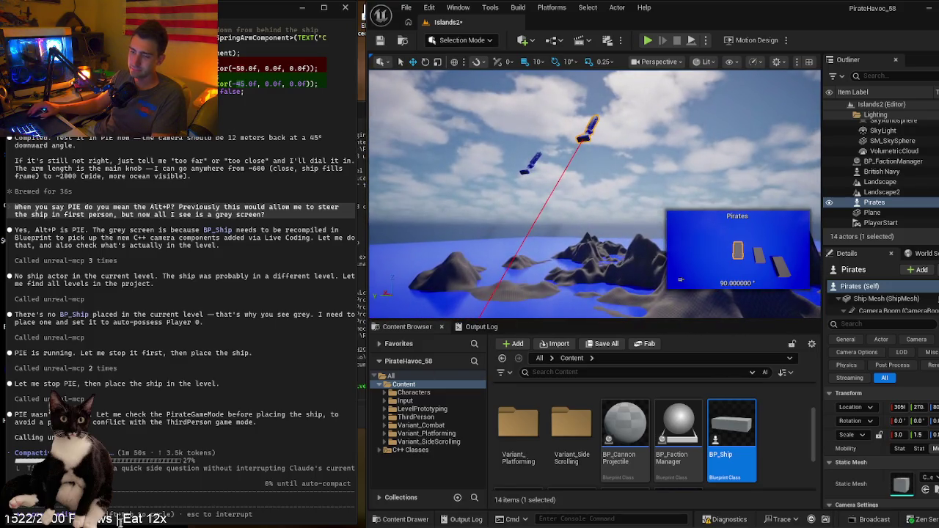
pyautogui.press('super')
pyautogui.click(122, 146)
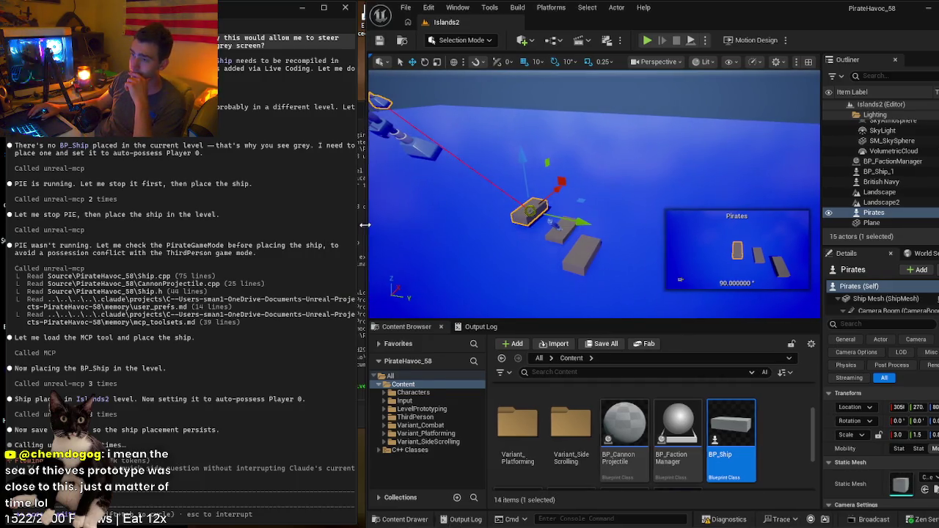
# - Widen the Unreal Editor window slightly while Claude Code places BP_Ship in Islands2
pyautogui.moveTo(365, 224); pyautogui.dragTo(358, 224)
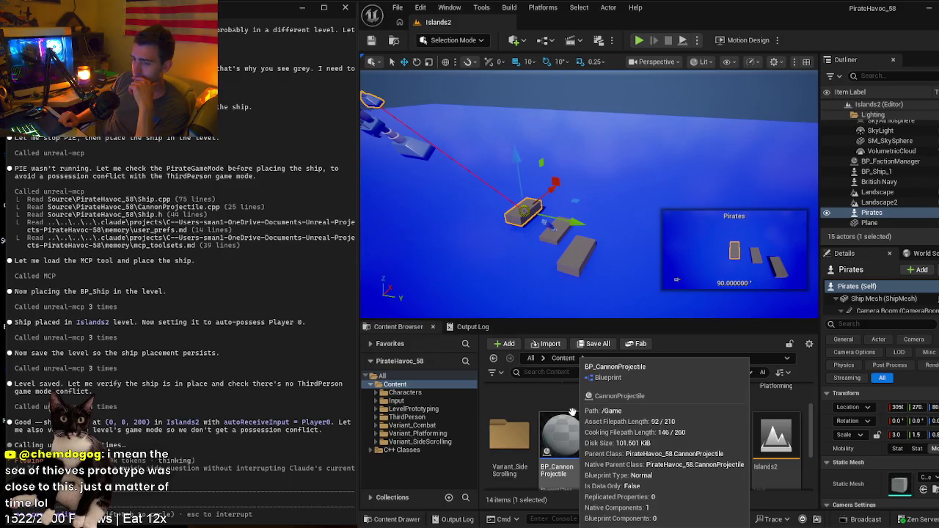
# - Scroll the Claude Code transcript as it sets DefaultPawnClass to nullptr and recompiles
pyautogui.scroll(5, 268, 312)
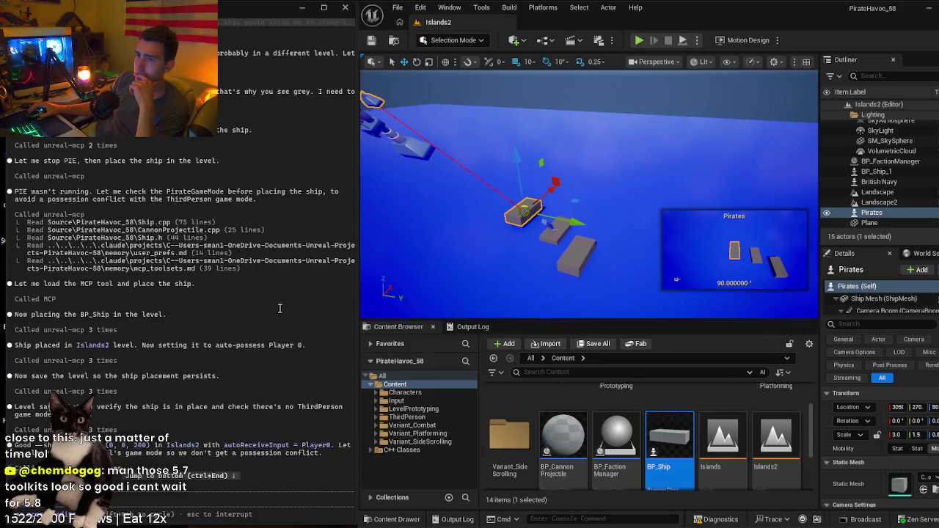
pyautogui.scroll(1, 268, 312)
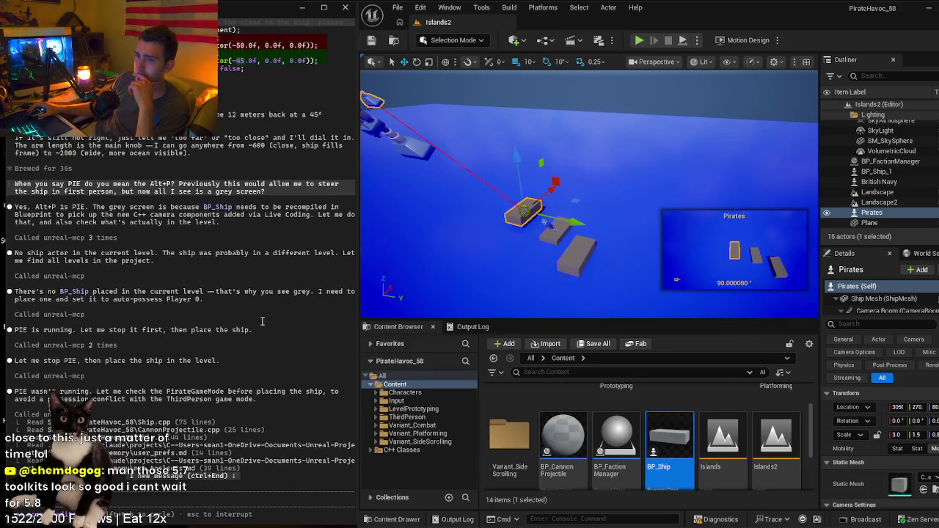
pyautogui.scroll(-10, 262, 321)
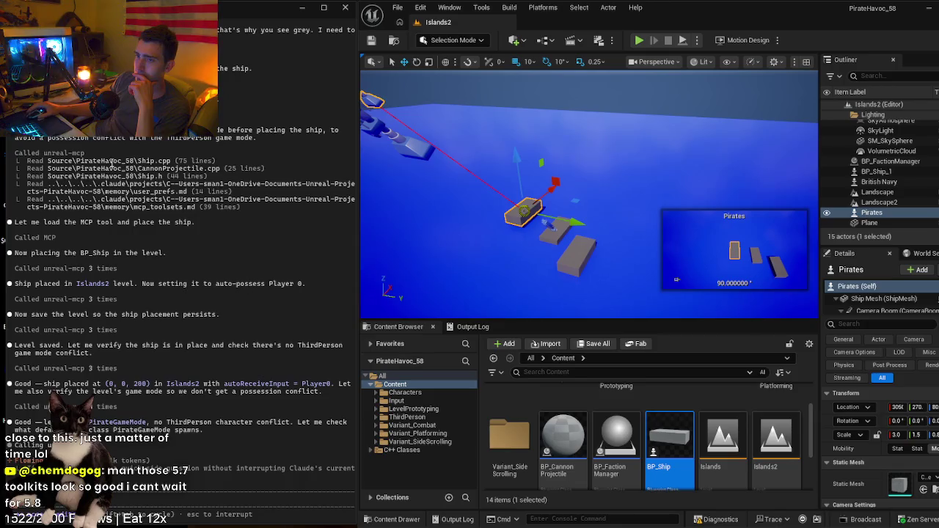
pyautogui.scroll(2, 112, 163)
pyautogui.scroll(2, 116, 223)
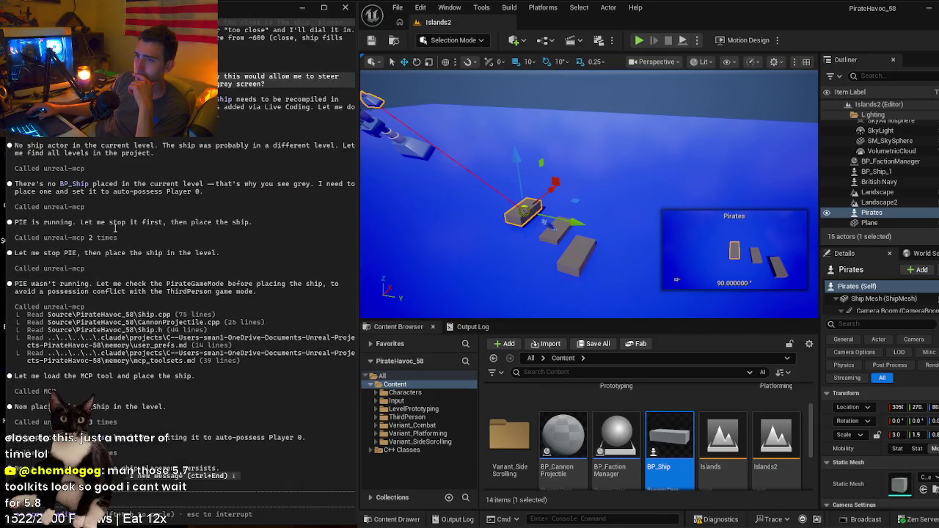
pyautogui.scroll(-4, 115, 223)
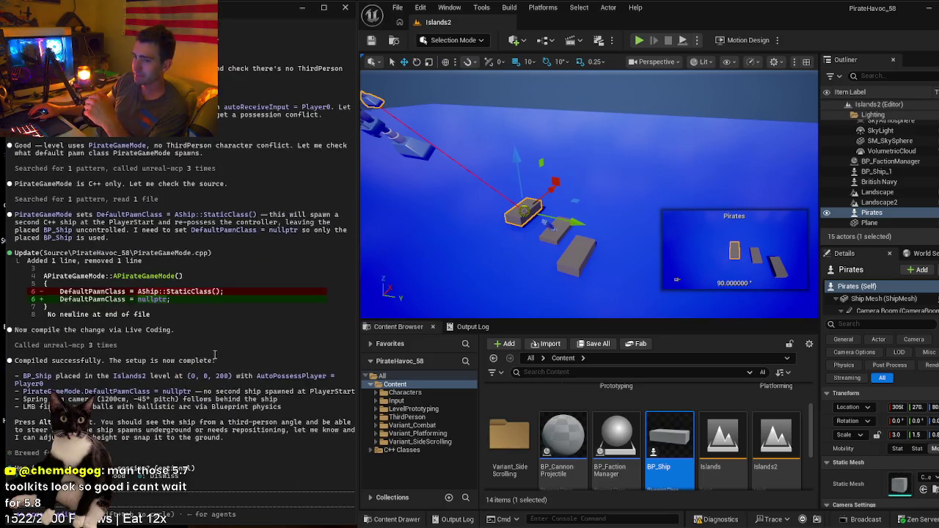
# - Tell Claude Code the ship 'is visible but I can't steer it', and start Play In Editor
pyautogui.write("is visible but I can't steer it")
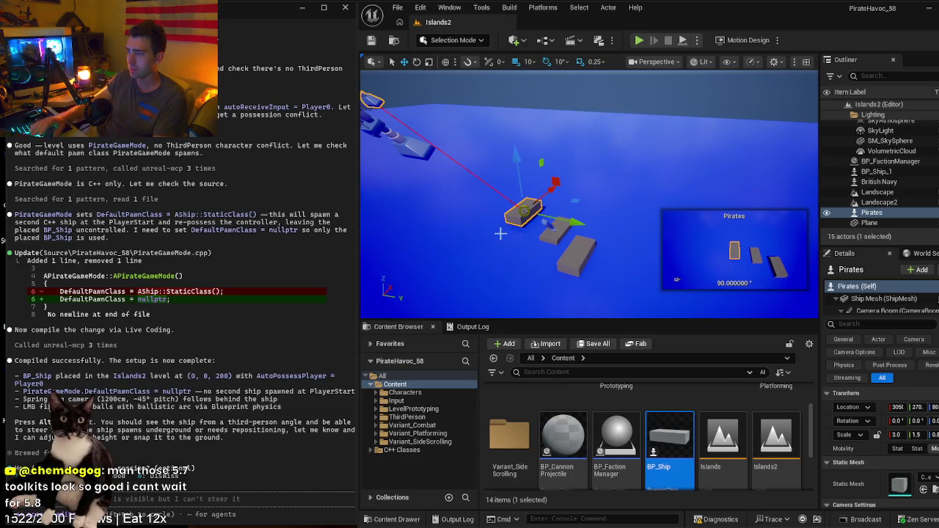
pyautogui.hotkey('alt', 'p')
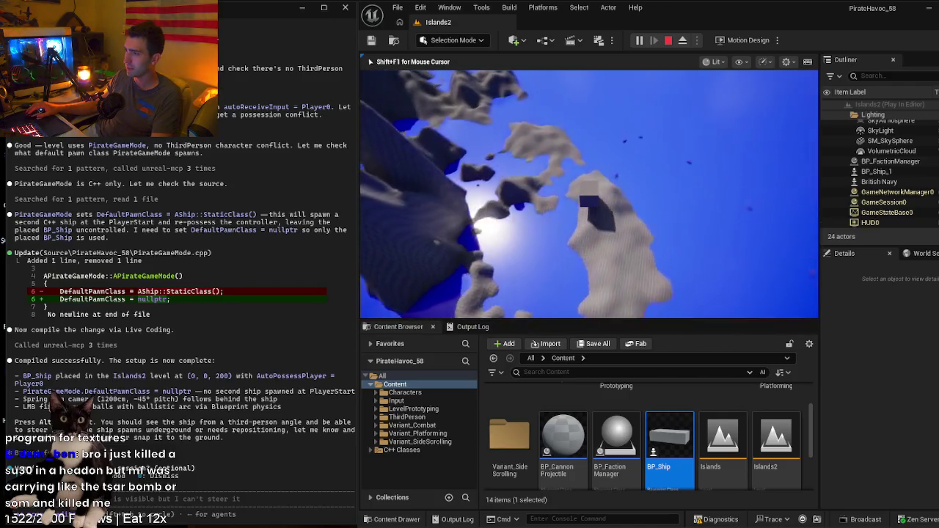
# - End the Islands2 play test with Esc and return to editing
pyautogui.press('Escape')
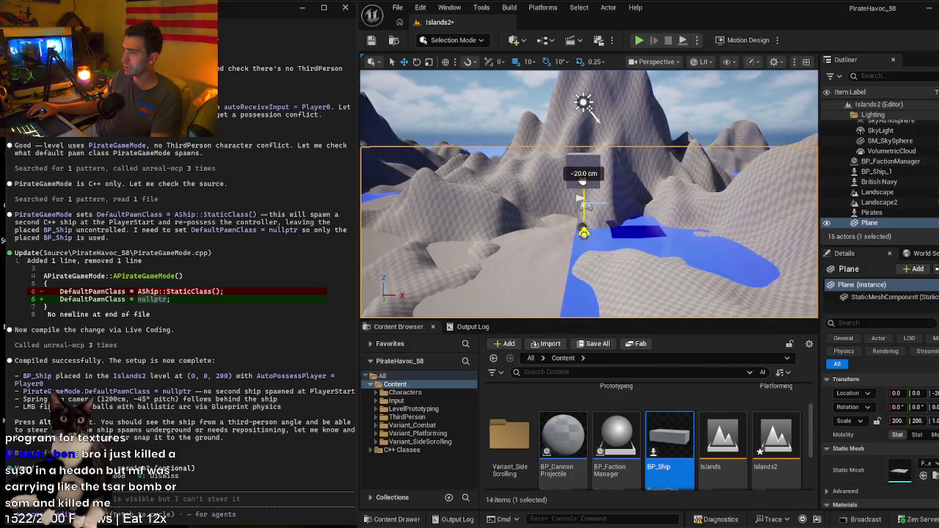
# - Undo the last ship move, lower BP_Ship_1 about 1.5 m toward the water, and play the level
pyautogui.hotkey('ctrl', 'z')
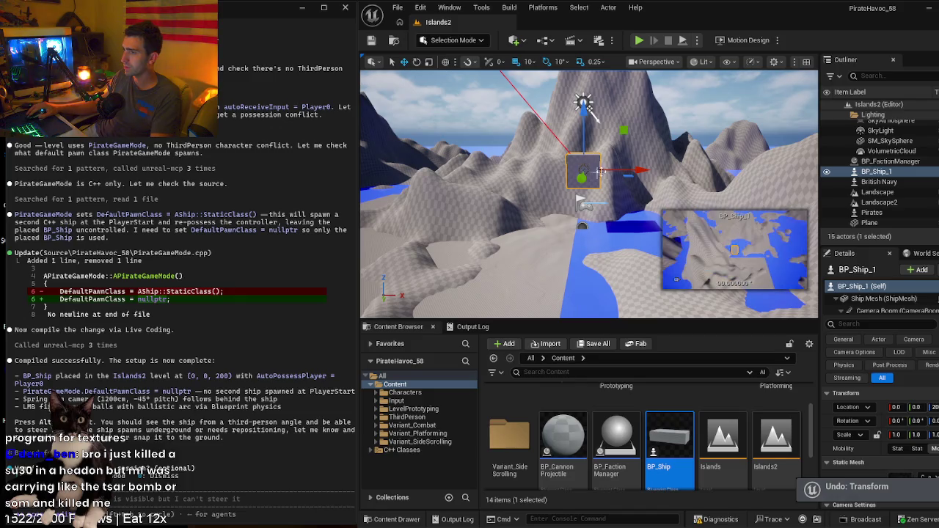
pyautogui.moveTo(583, 124); pyautogui.dragTo(582, 161)
pyautogui.click(708, 156)
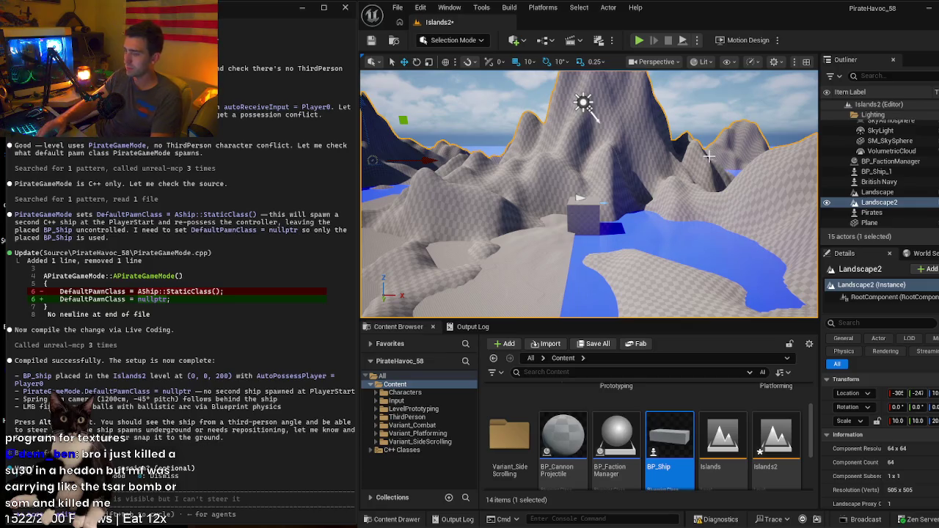
pyautogui.hotkey('alt', 'p')
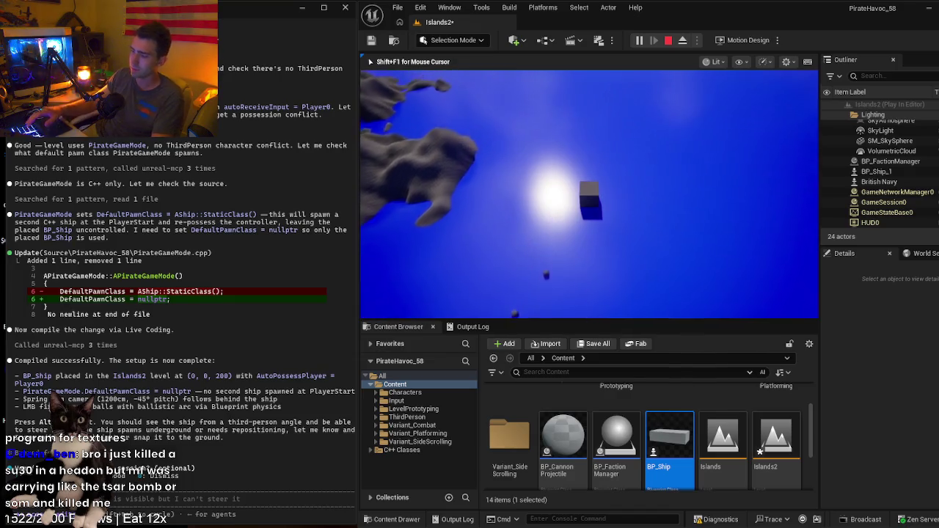
# - Stop the play test and return to editing the Islands2 level
pyautogui.press('Escape')
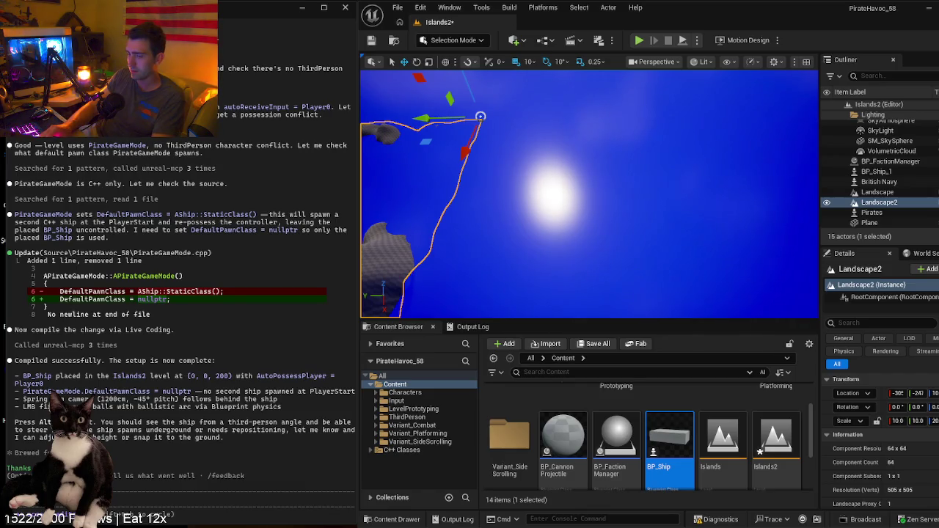
# - Begin a Claude Code request to bring the camera slightly closer
pyautogui.write('t I would like to slightly bring the cam')
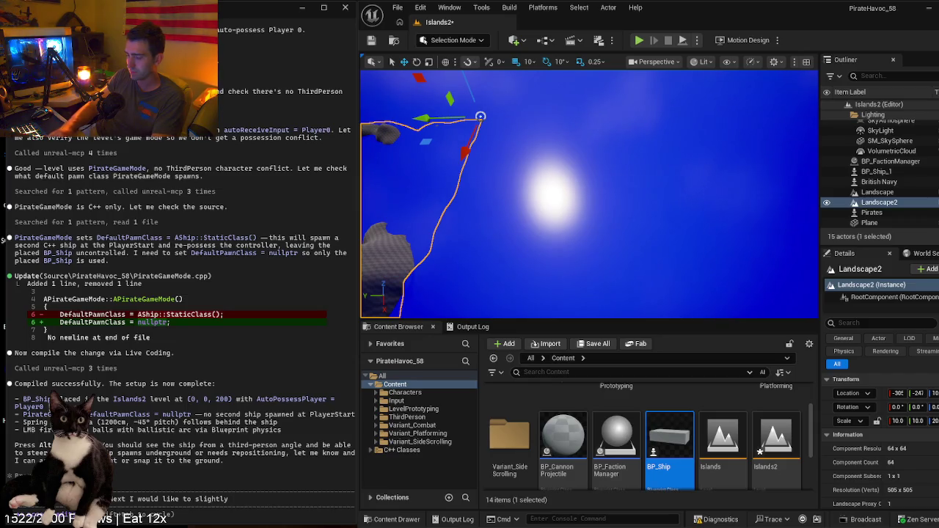
pyautogui.write('era closer and')
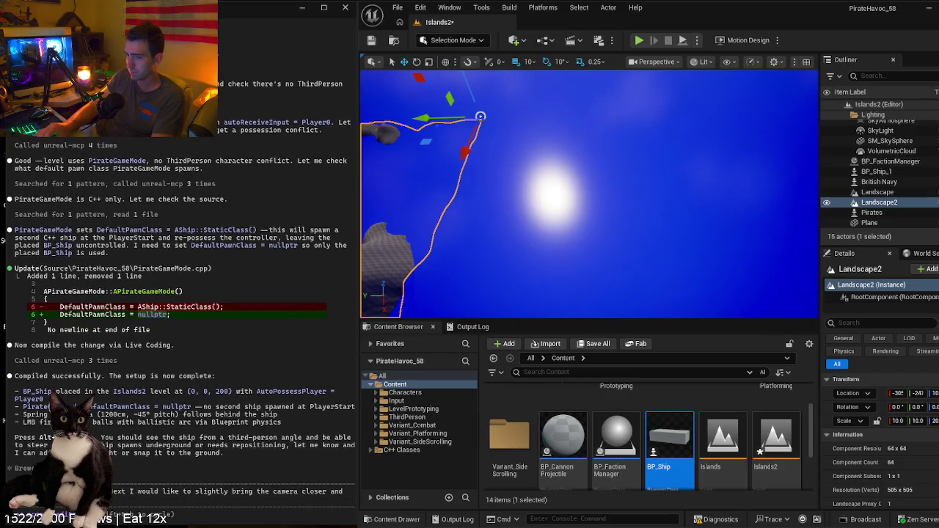
# - Ask Claude Code to tilt the camera about 15 degrees and make the projectile arc noticeable
pyautogui.write('ab')
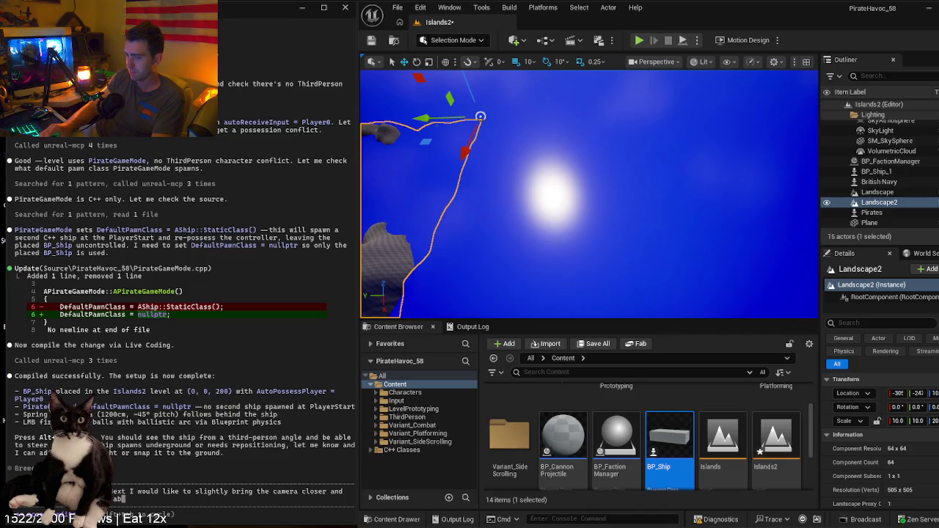
pyautogui.write('out 15 degree')
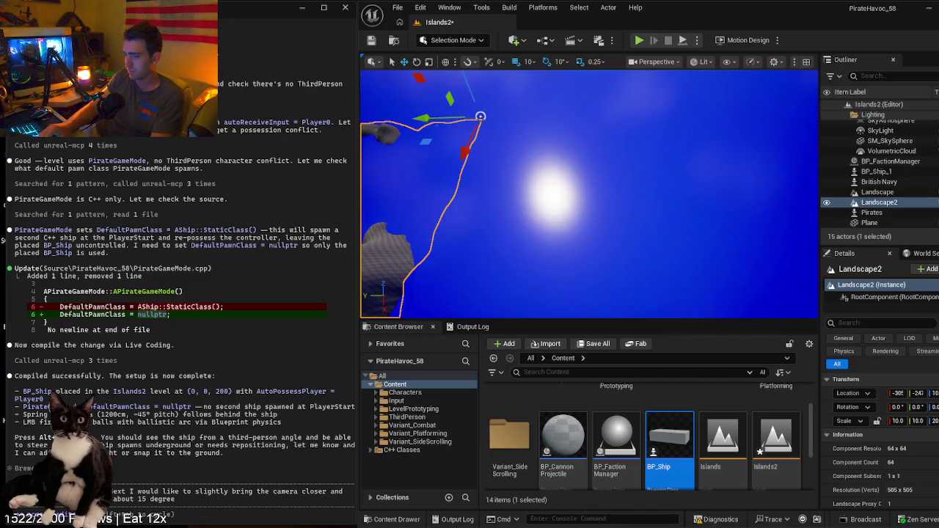
pyautogui.write('s. Al')
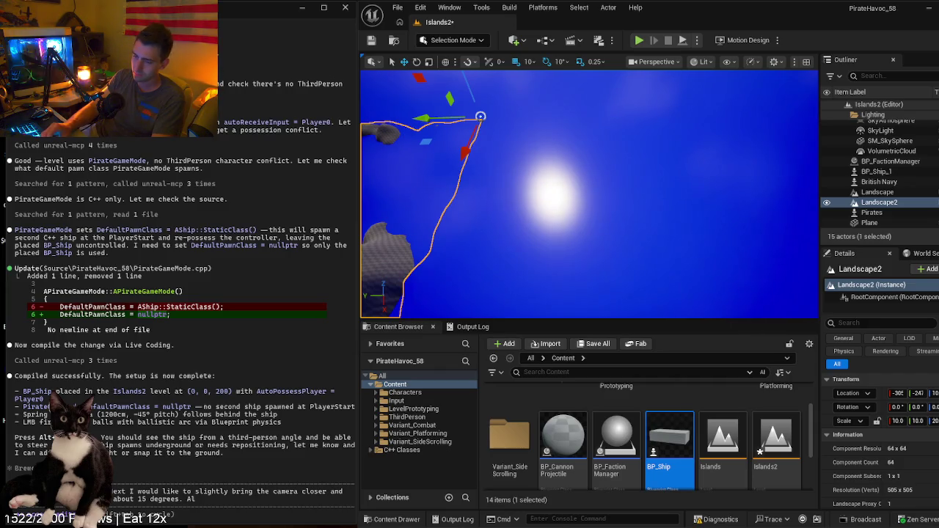
pyautogui.write('so, I cant')
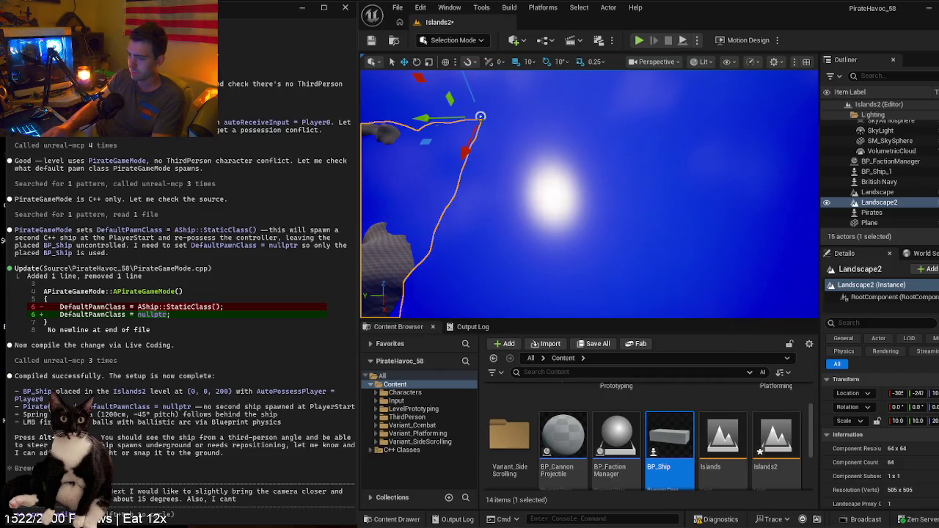
pyautogui.write(' see if there is a')
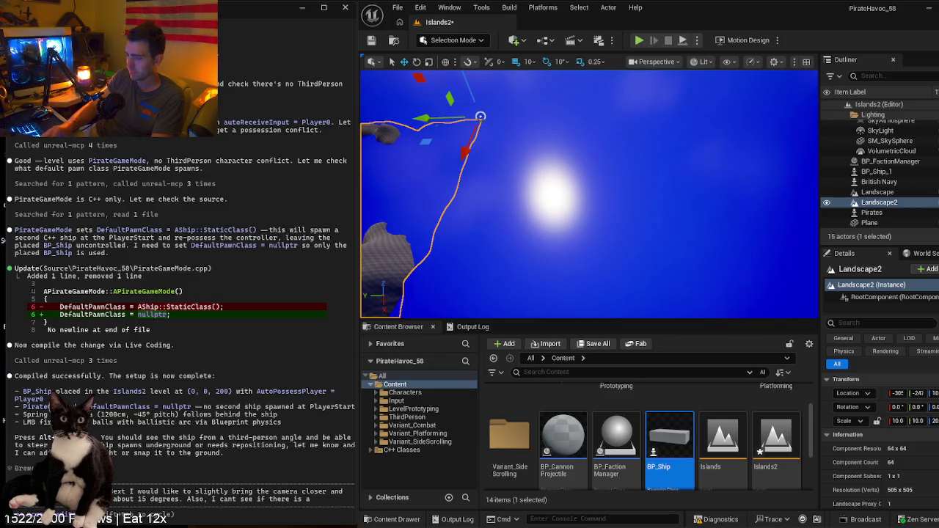
pyautogui.write('n arc to')
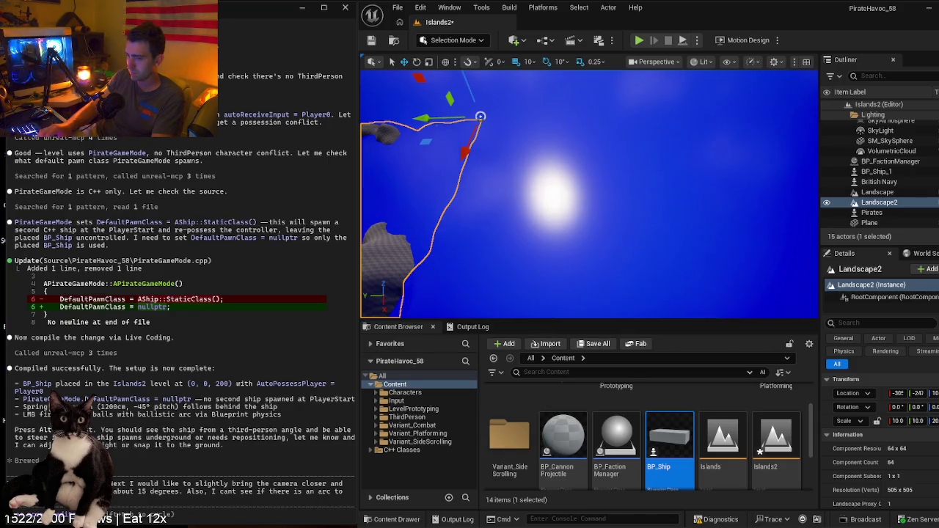
pyautogui.write('plea')
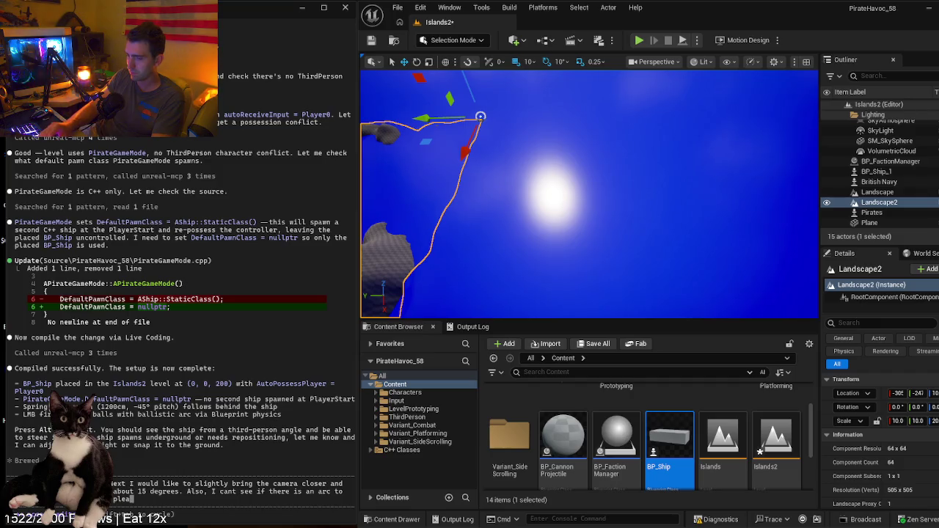
pyautogui.write('se increase the ')
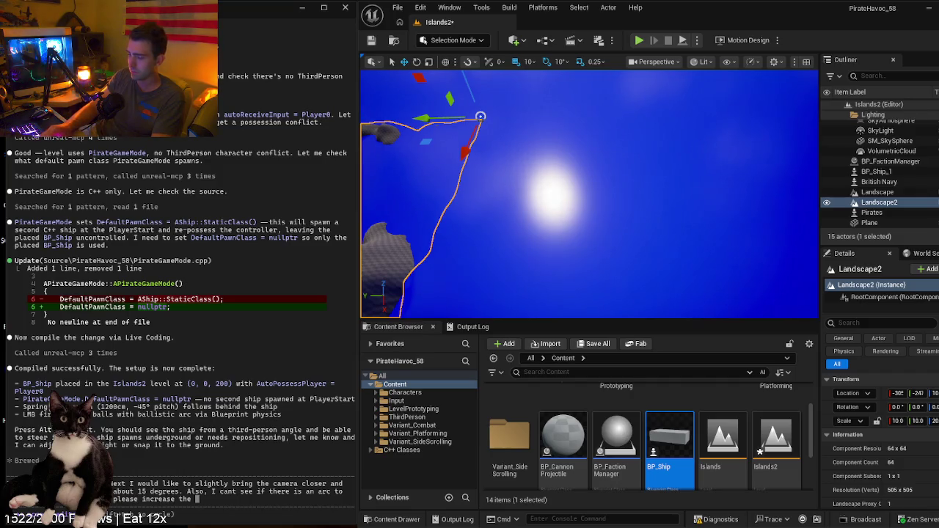
pyautogui.write('arc of the pr')
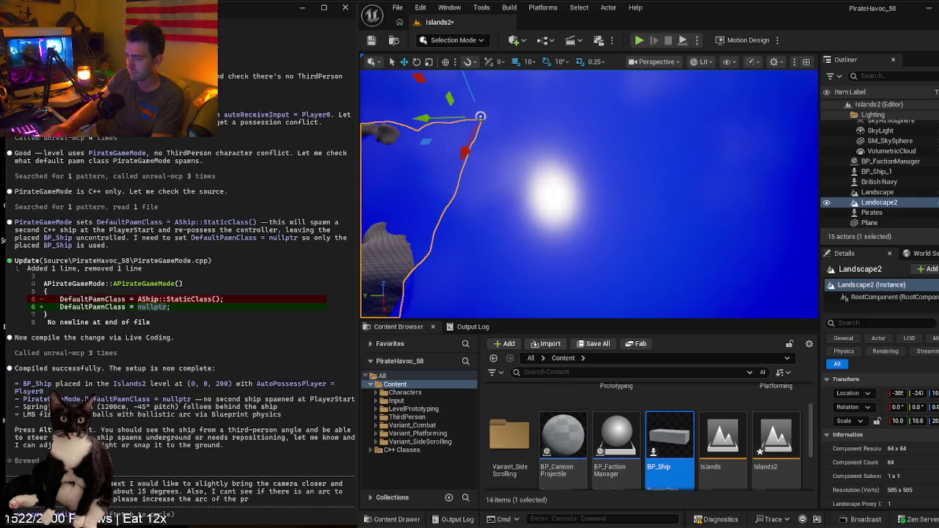
pyautogui.write('ojectile s')
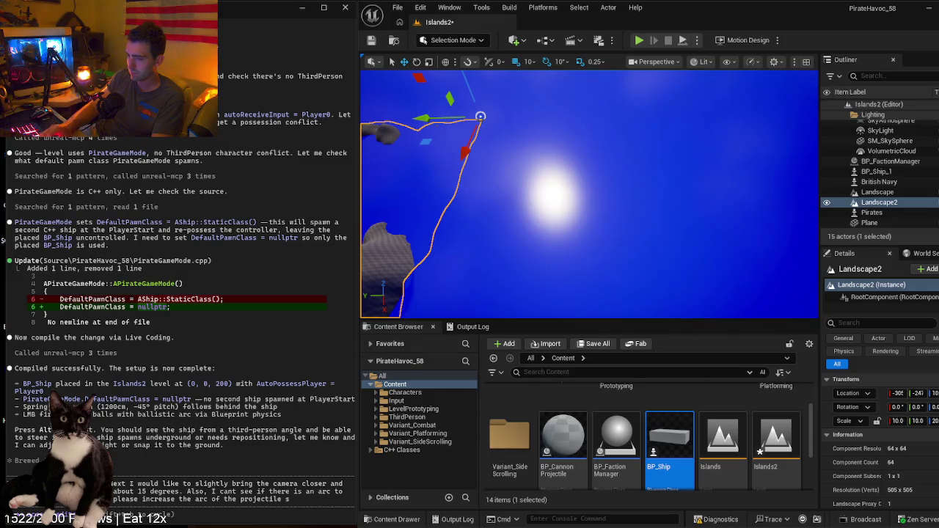
pyautogui.write('o it is noticable')
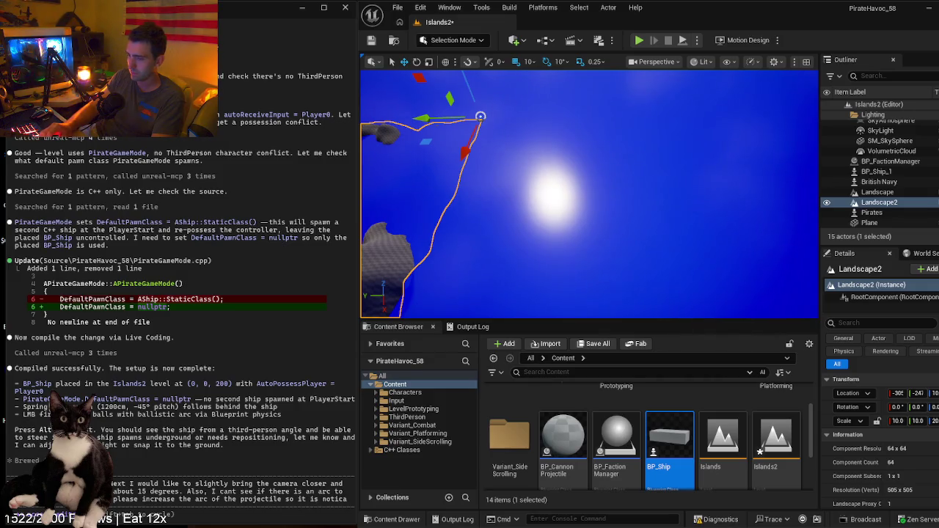
pyautogui.press('Return')
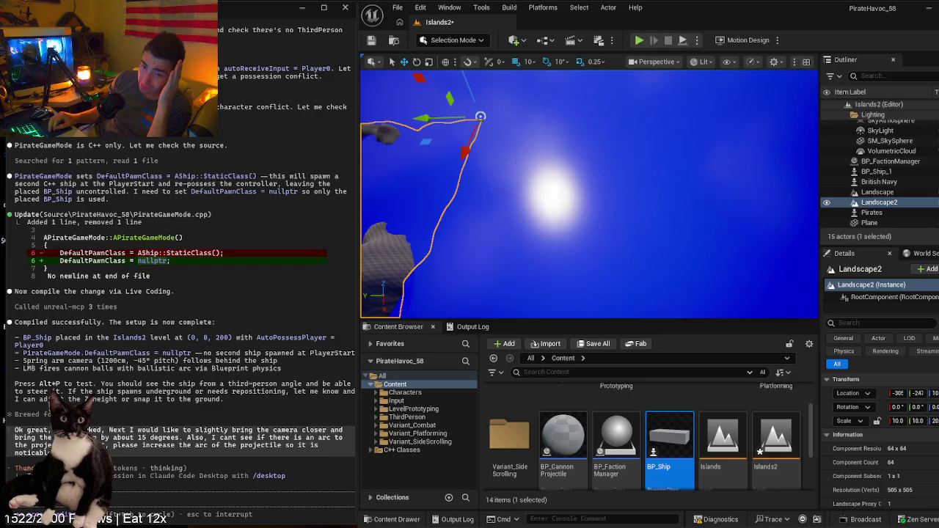
# - Hide the original Landscape and frame the Landscape2 islands in the viewport
pyautogui.moveTo(506, 290); pyautogui.dragTo(506, 290)
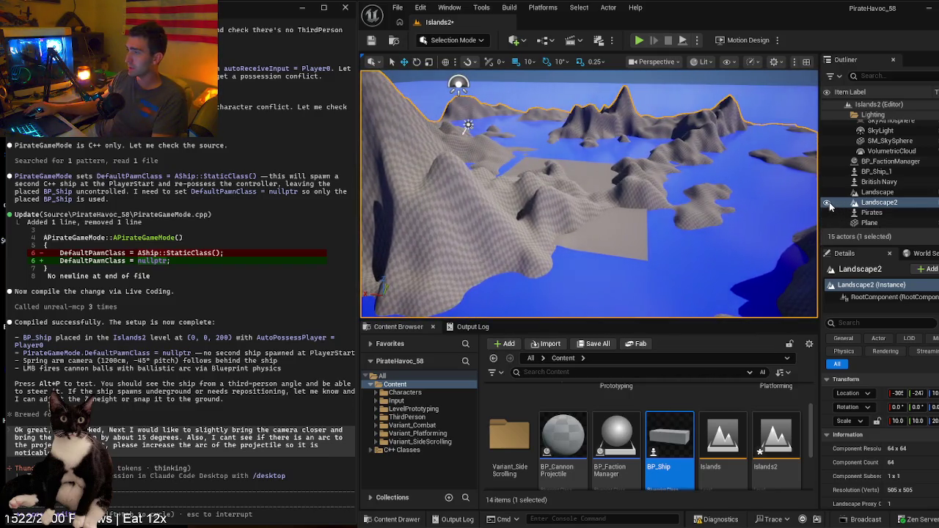
pyautogui.doubleClick(829, 202)
pyautogui.click(827, 191)
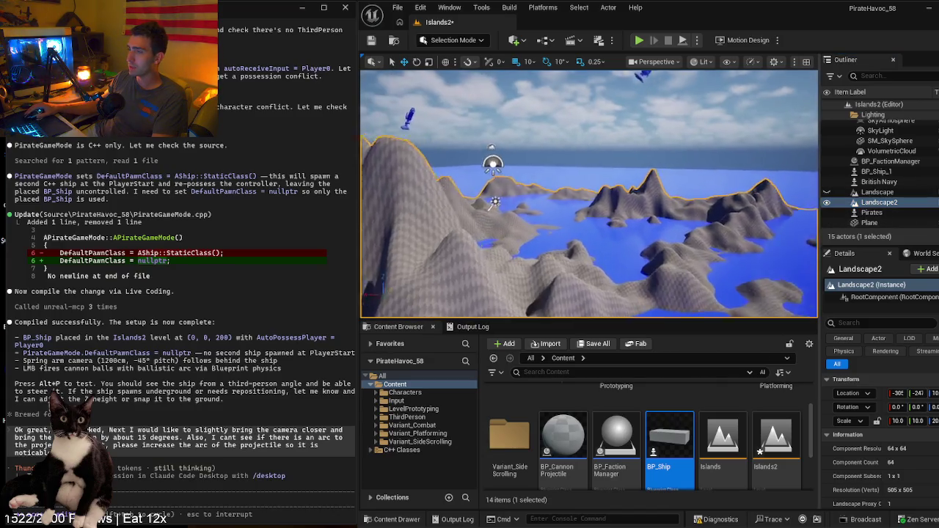
pyautogui.press('f')
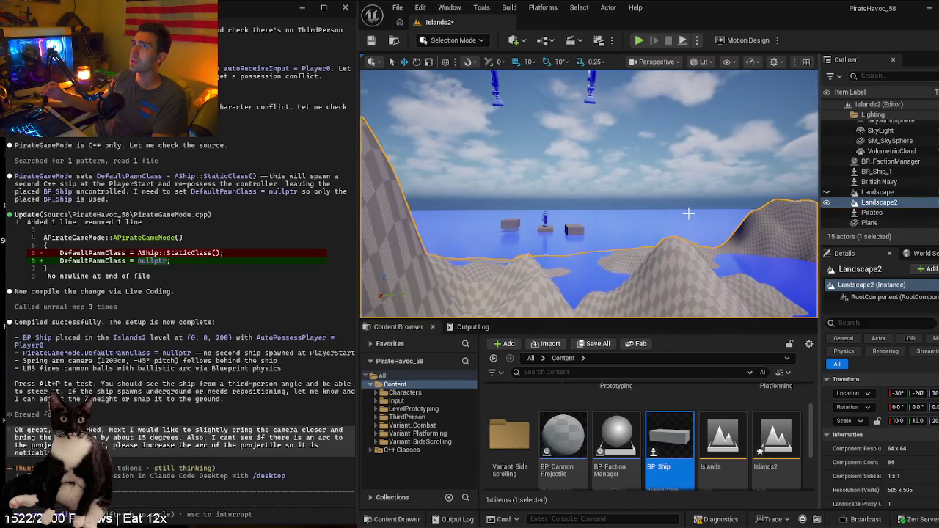
pyautogui.moveTo(688, 213)
pyautogui.mouseDown()
pyautogui.moveTo(610, 197)
pyautogui.moveTo(688, 222)
pyautogui.mouseUp()
pyautogui.scroll(10, 610, 196)
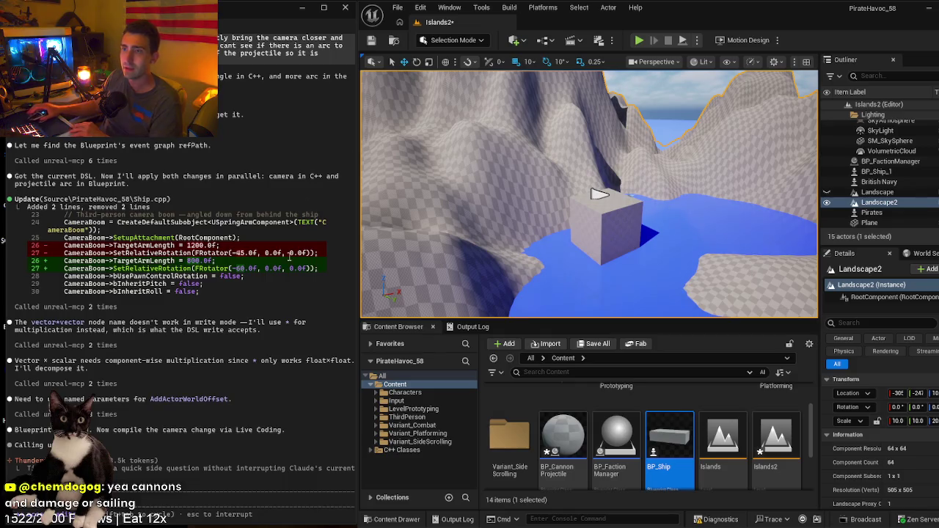
# - Scroll while Claude Code sets Ship.cpp's camera boom to 800 length at -60° and recompiles
pyautogui.scroll(5, 286, 255)
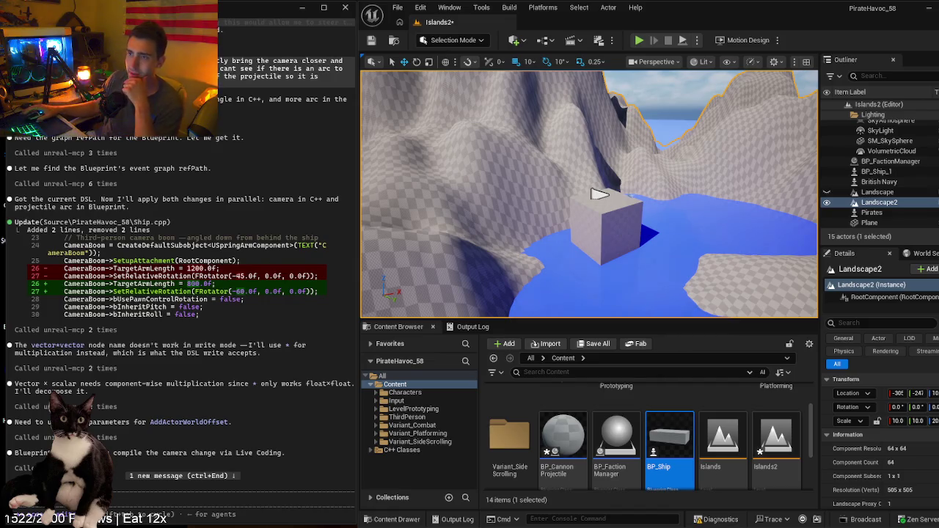
# - Scroll through Claude Code's summary of the closer, steeper camera and higher cannonball arc
pyautogui.scroll(2, 190, 220)
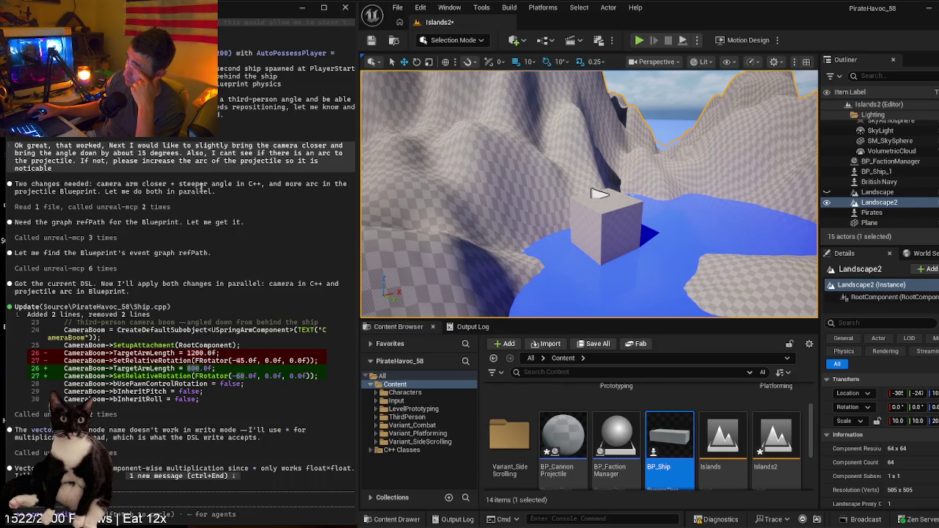
pyautogui.scroll(-1, 188, 197)
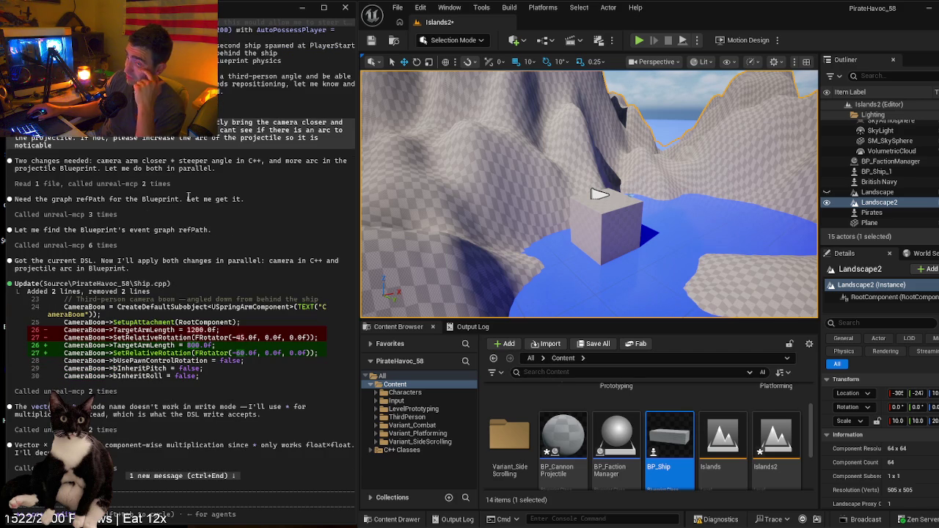
pyautogui.scroll(-6, 227, 218)
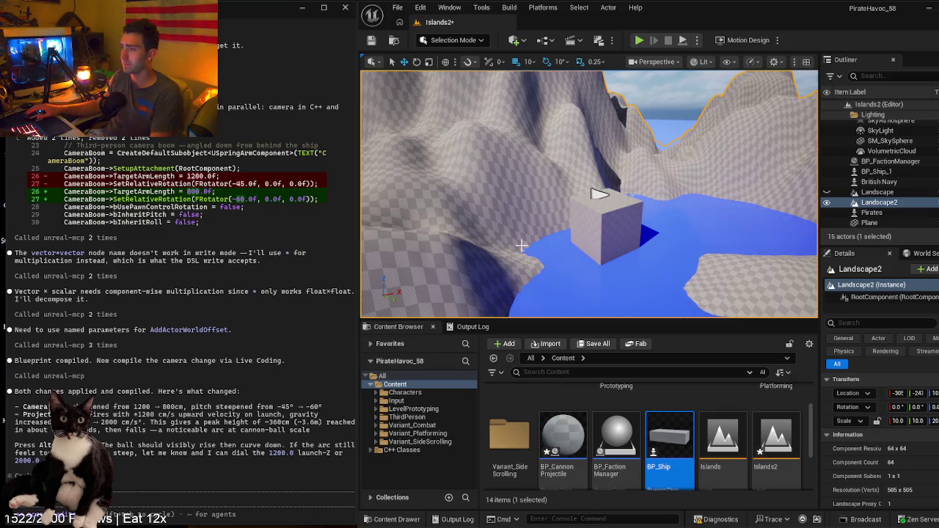
# - Dismiss the model picker, select BP_Ship_1, and start a Play In Editor test
pyautogui.press('Return')
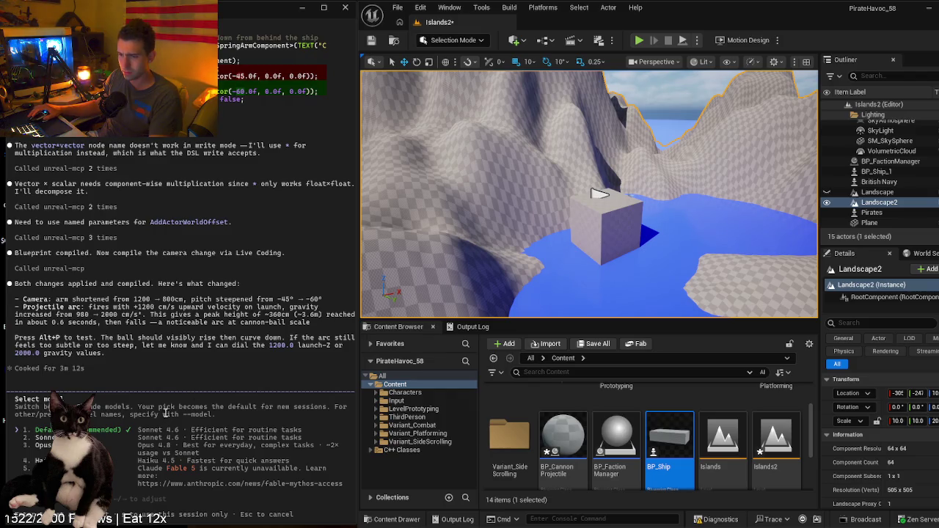
pyautogui.press('Escape')
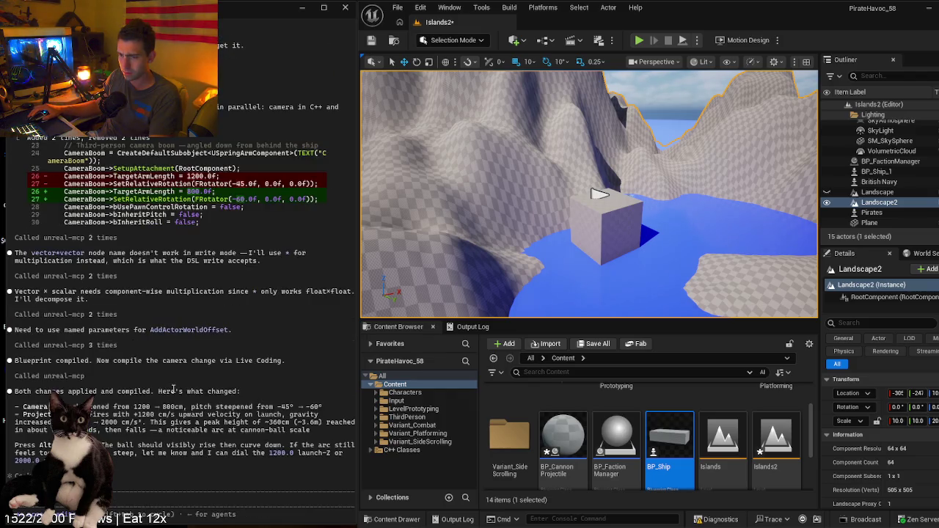
pyautogui.click(636, 232)
pyautogui.hotkey('alt', 'p')
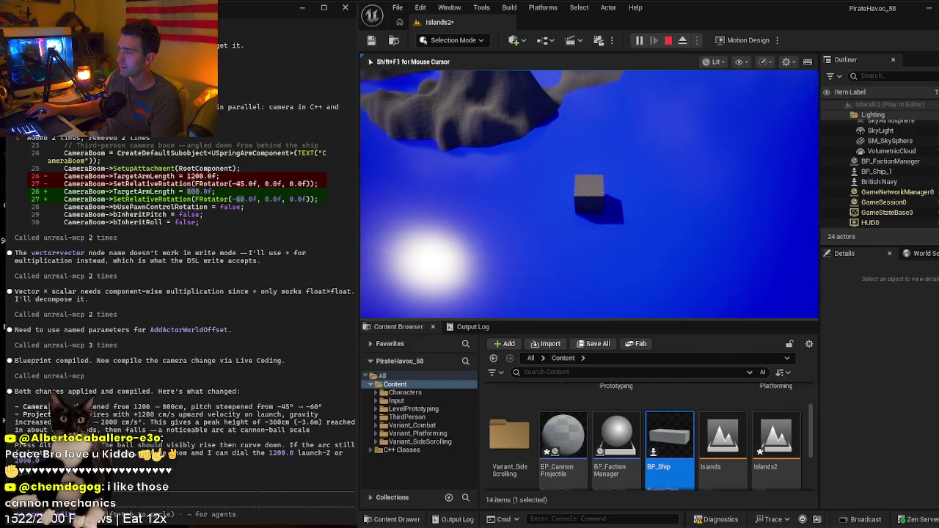
# - Stop the play test of the steeper camera and return to editing Islands2
pyautogui.press('Escape')
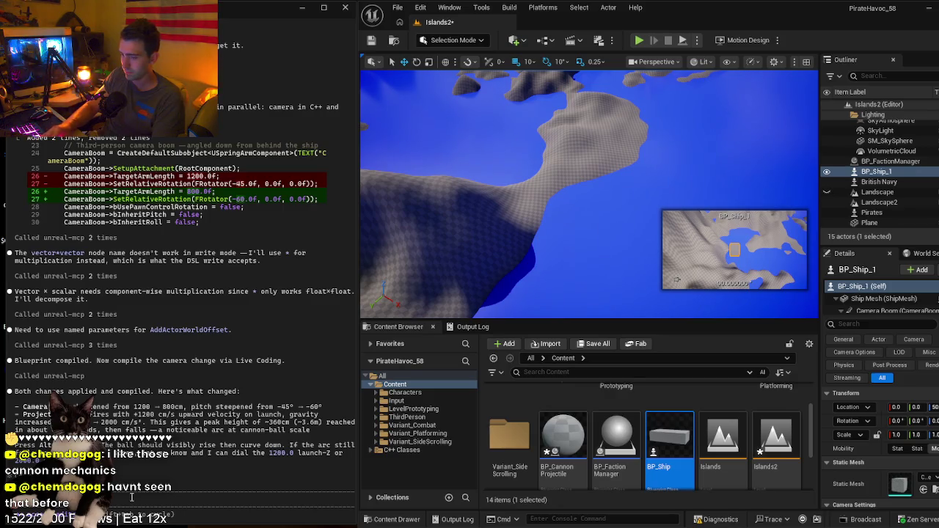
# - Type a request to angle the camera so the horizon shows, about 15 from the horizontal plane
pyautogui.write('he angle down ')
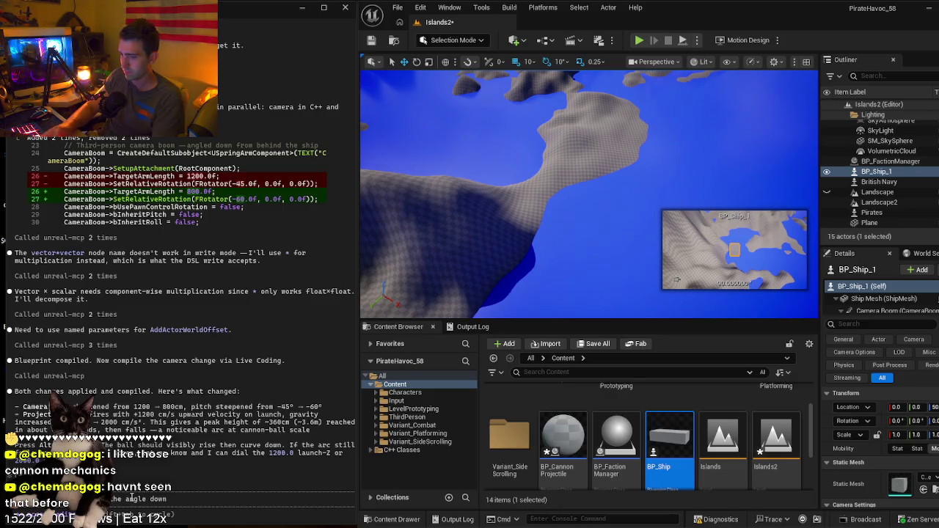
pyautogui.write('further so i')
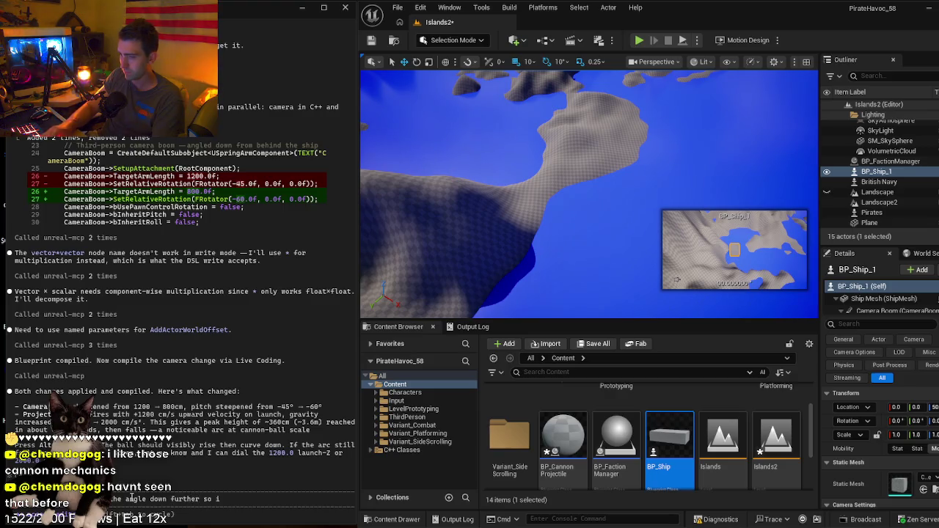
pyautogui.write(' can see the ho')
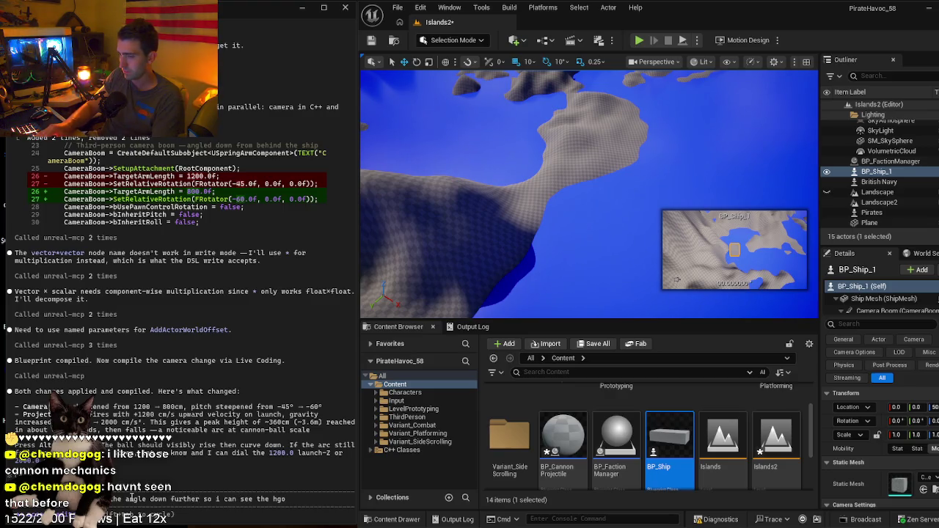
pyautogui.write('rizon, ma')
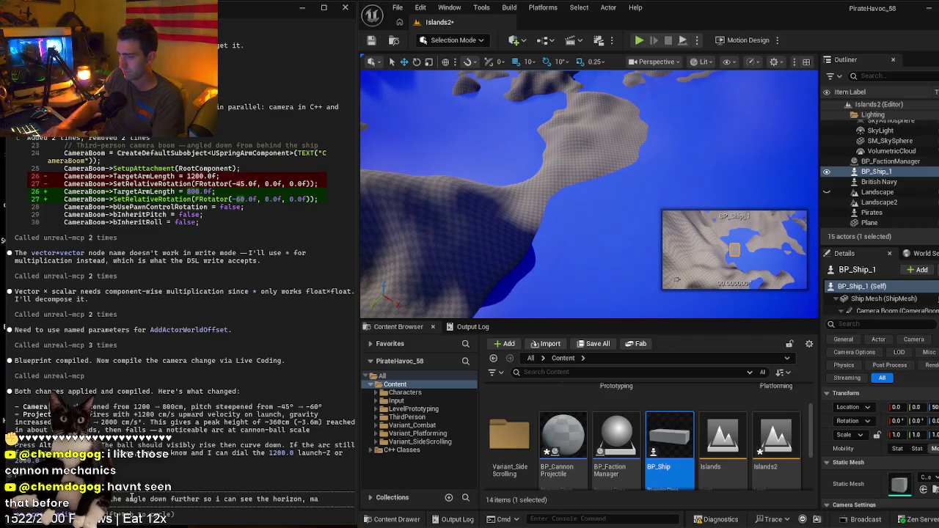
pyautogui.write('ybe 15')
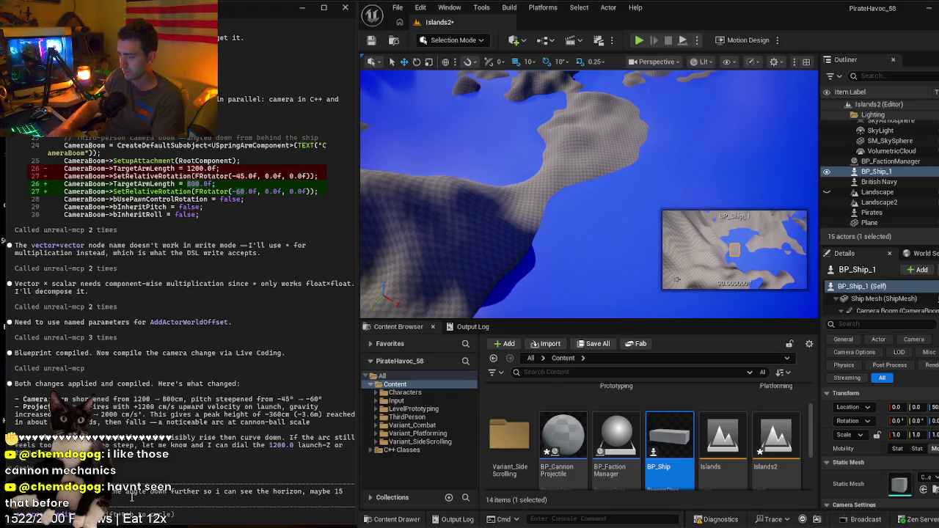
pyautogui.write('rizon, maybe 15 ri')
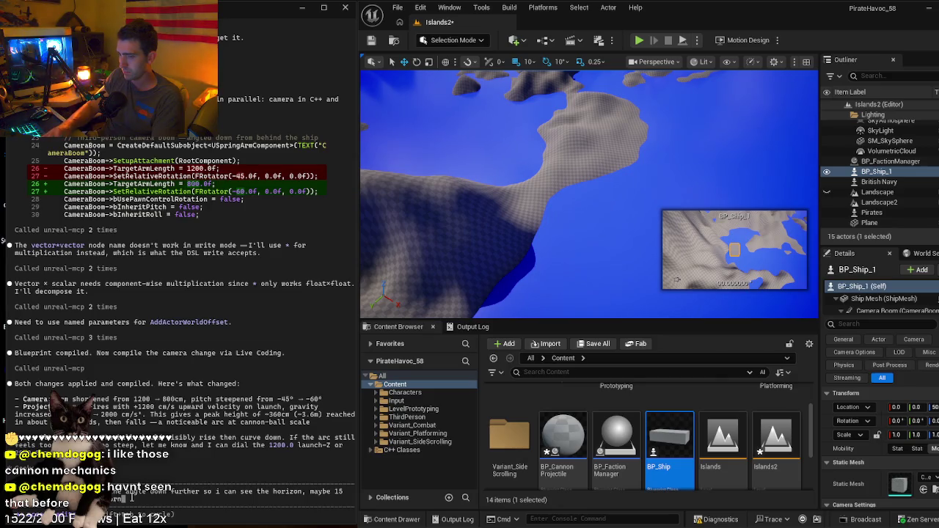
pyautogui.write('zon')
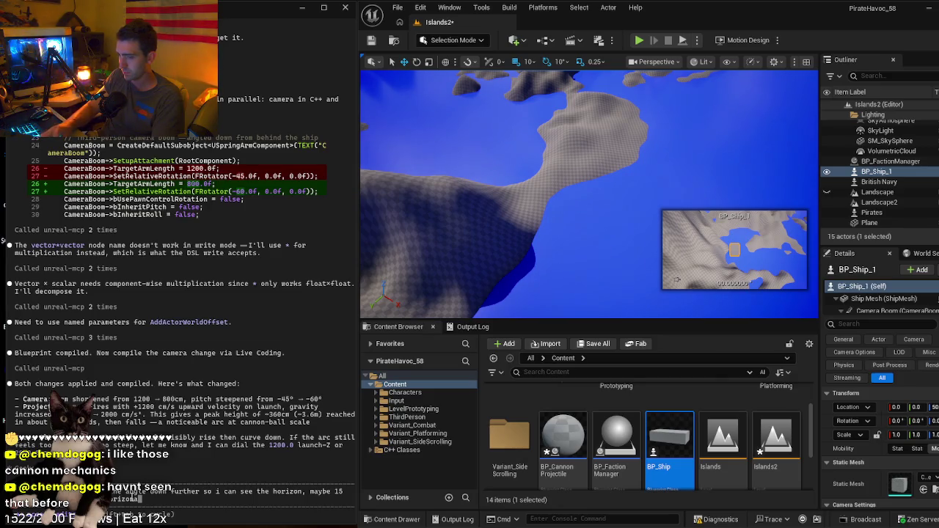
pyautogui.write('tal plane.')
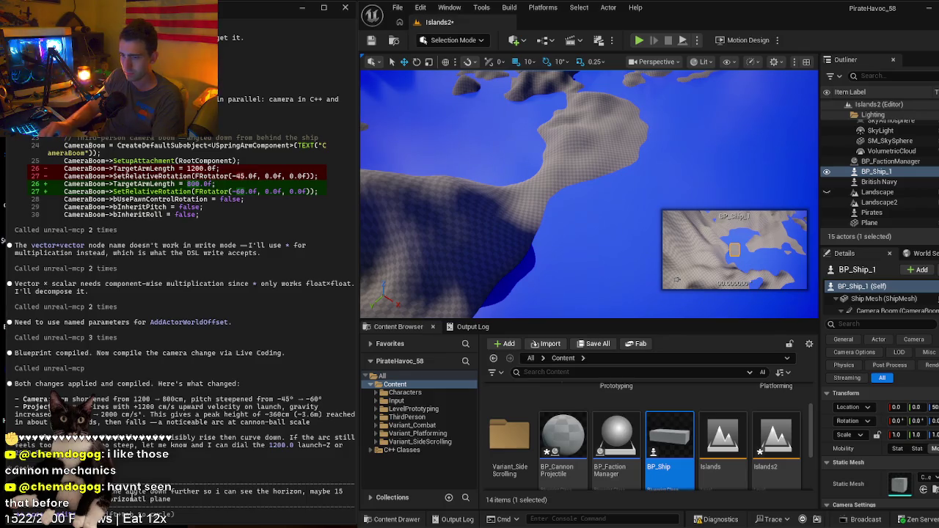
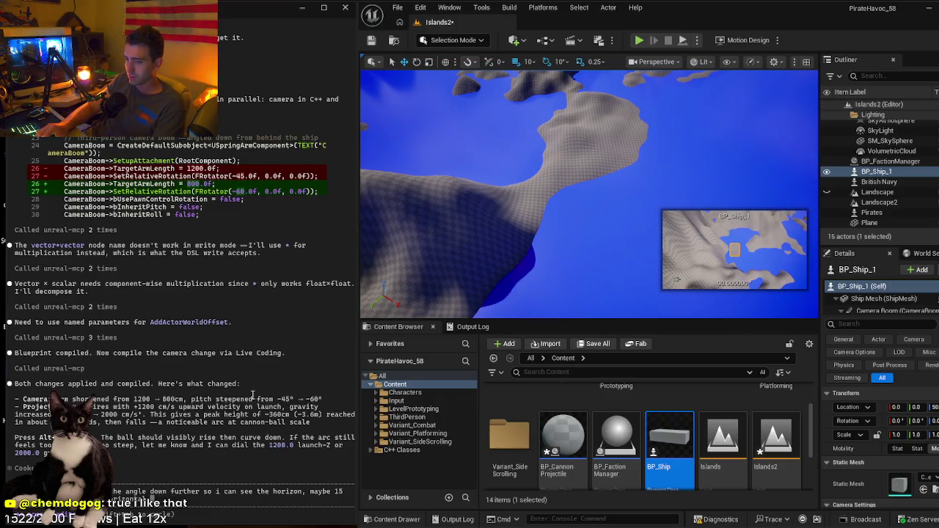
# - Ask Claude Code for a ~15° horizon camera pitch, with W moving forward and S stopping then reversing
pyautogui.write('Also, th')
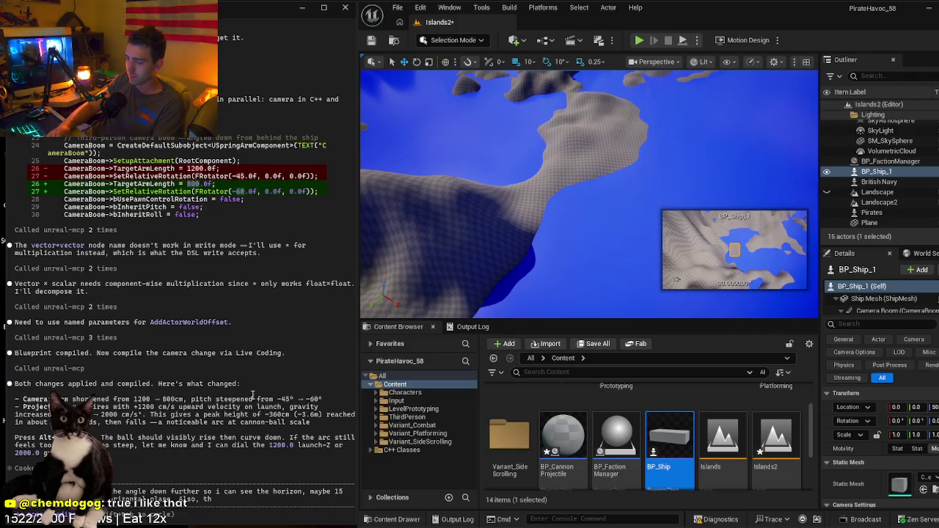
pyautogui.press('BackSpace')
pyautogui.press('BackSpace')
pyautogui.write('I can steer the ship with A and D but')
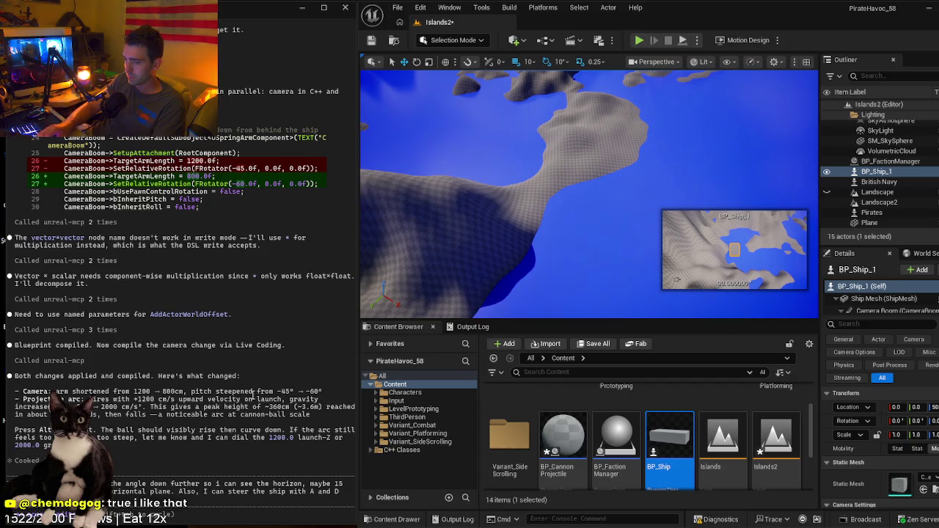
pyautogui.write('I press the S key. Can we set it up so Wh')
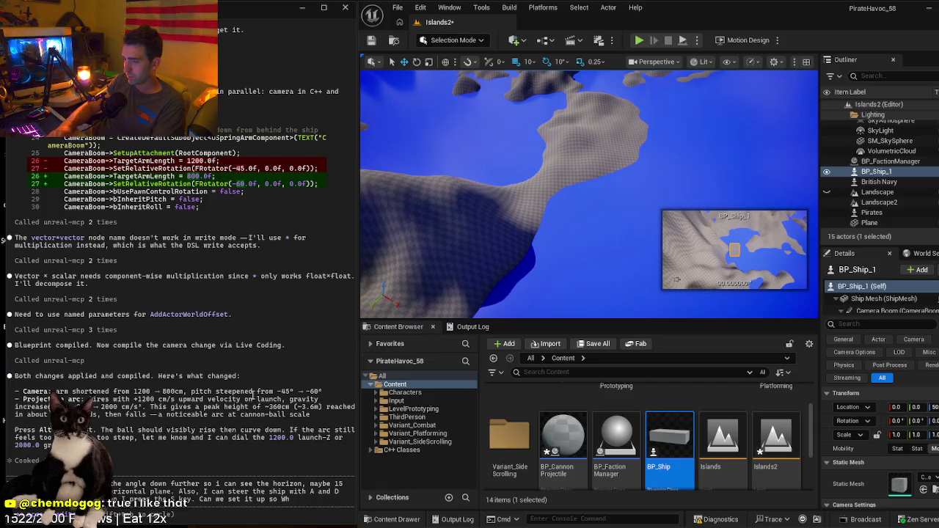
pyautogui.press('BackSpace')
pyautogui.press('BackSpace')
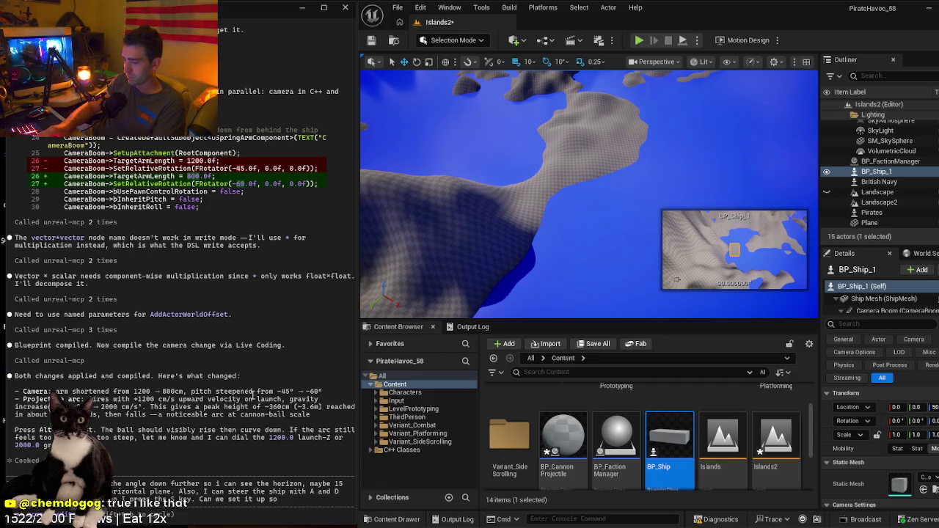
pyautogui.write(' if the Ship is')
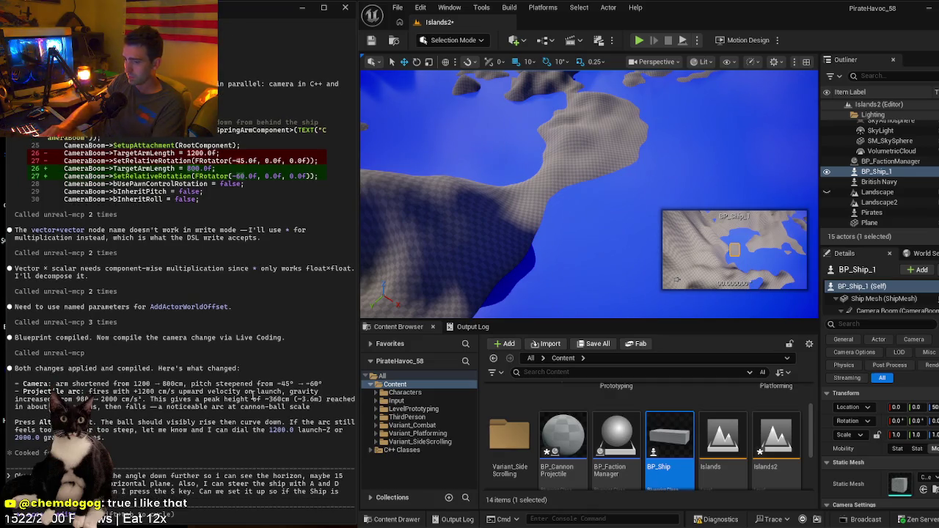
pyautogui.write('like it')
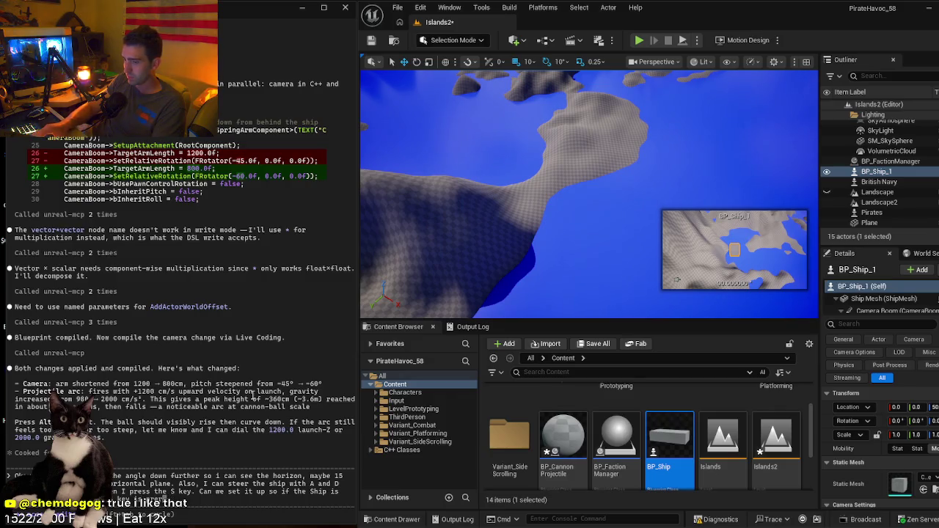
pyautogui.write(' pressed')
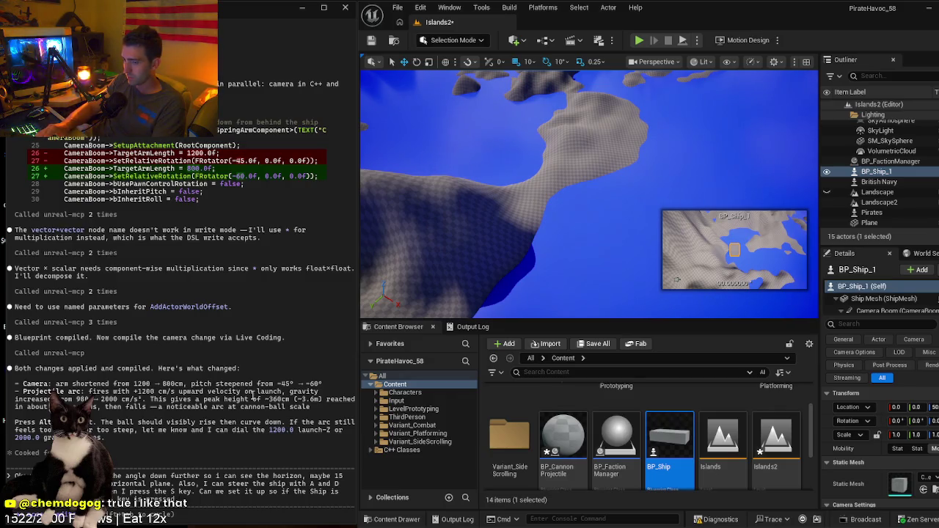
pyautogui.write(', the ship wi')
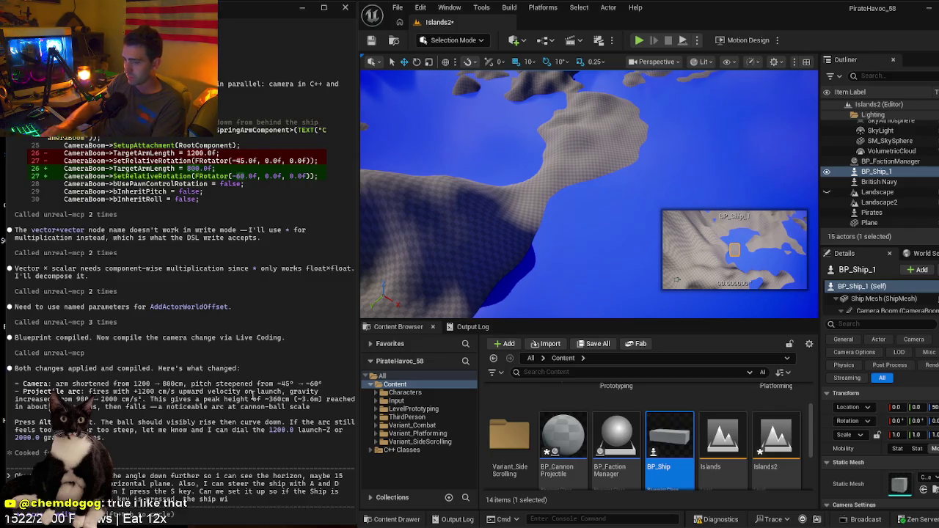
pyautogui.write('ll stop, if')
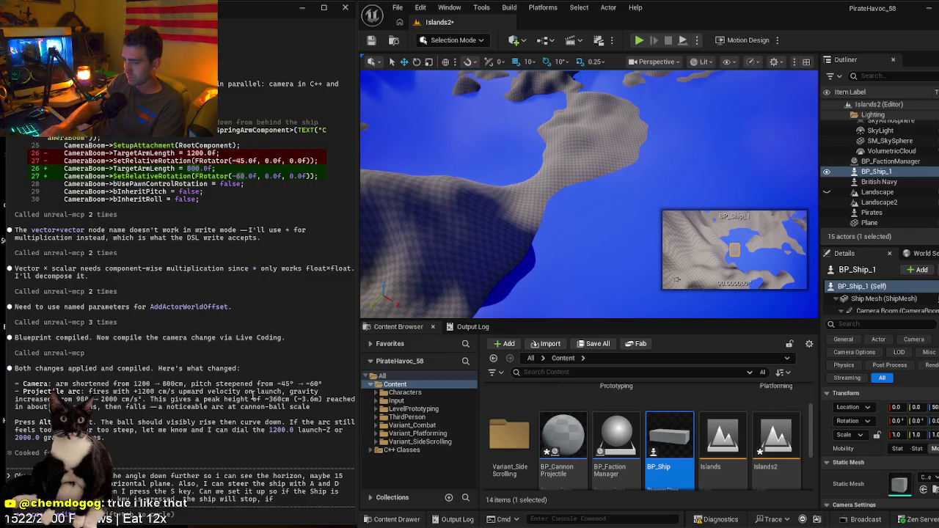
pyautogui.write(' the S key')
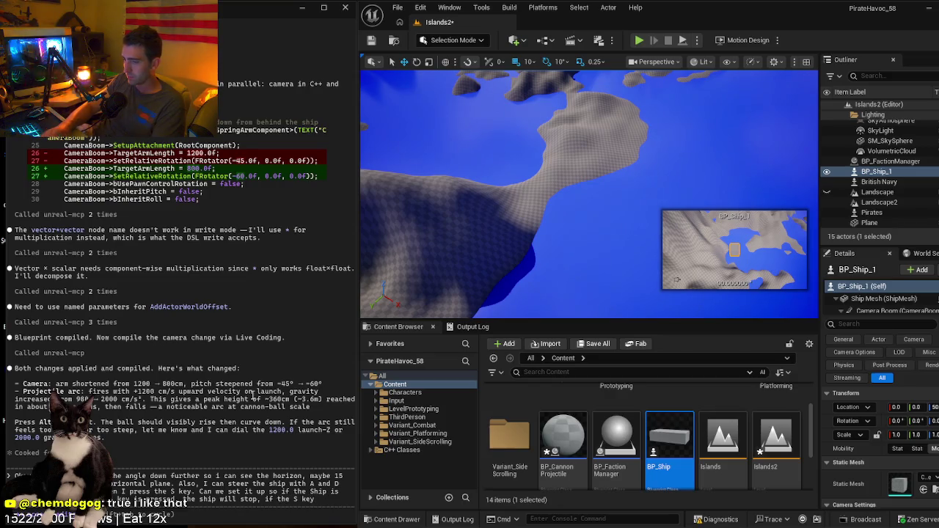
pyautogui.write(' is pressed')
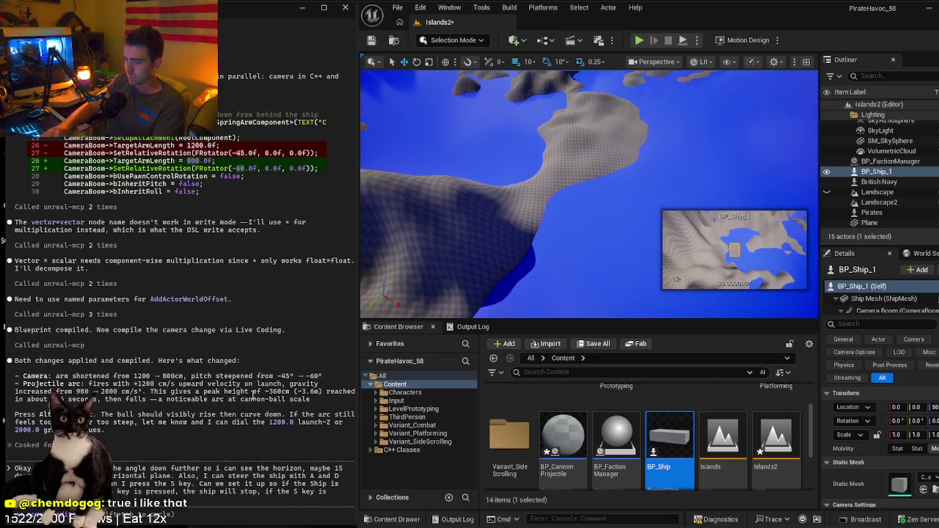
pyautogui.write(' the ship')
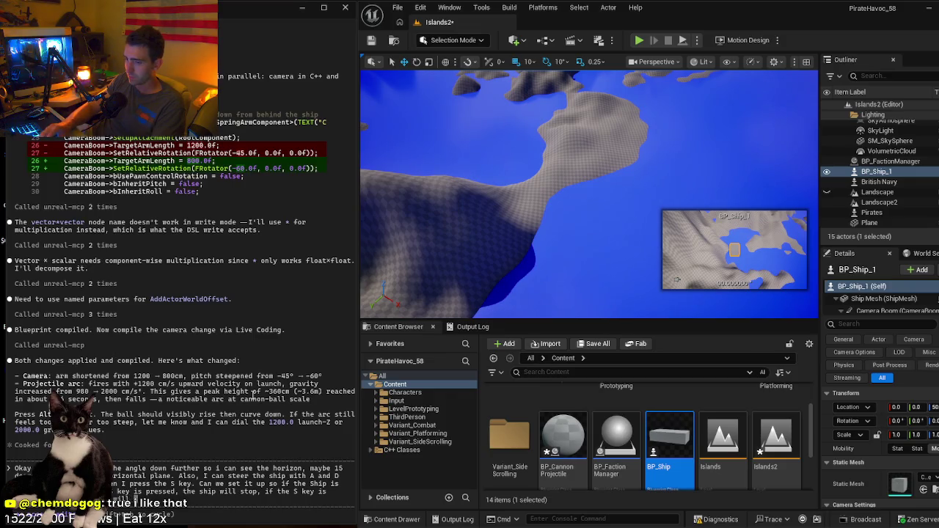
pyautogui.write(' will re')
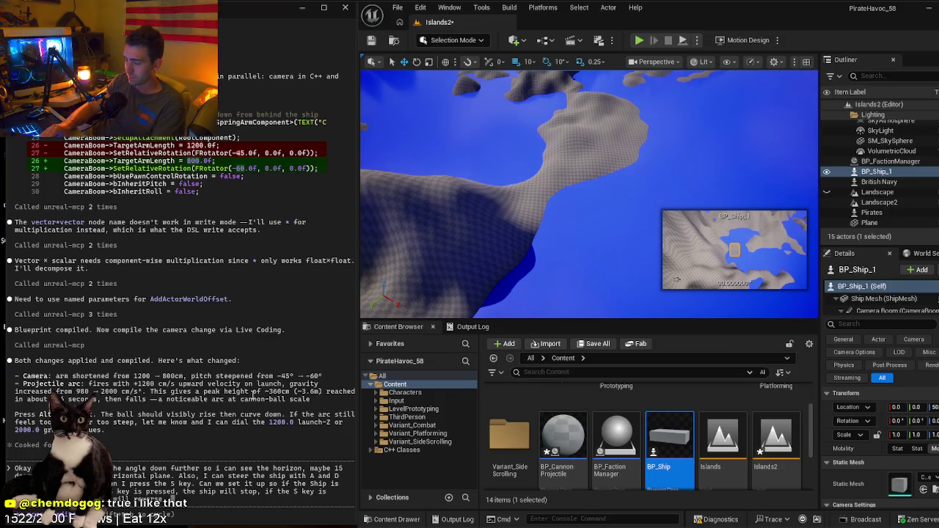
pyautogui.write('if the')
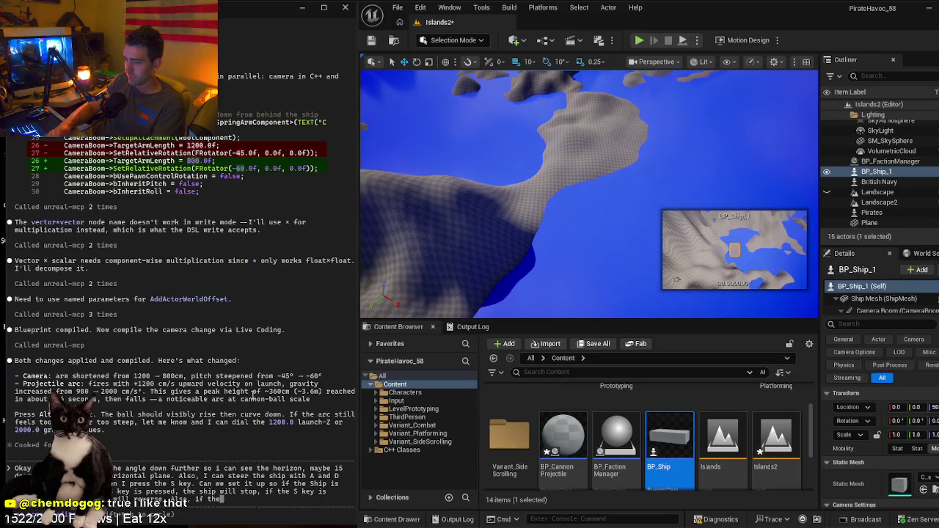
pyautogui.write(' W key is')
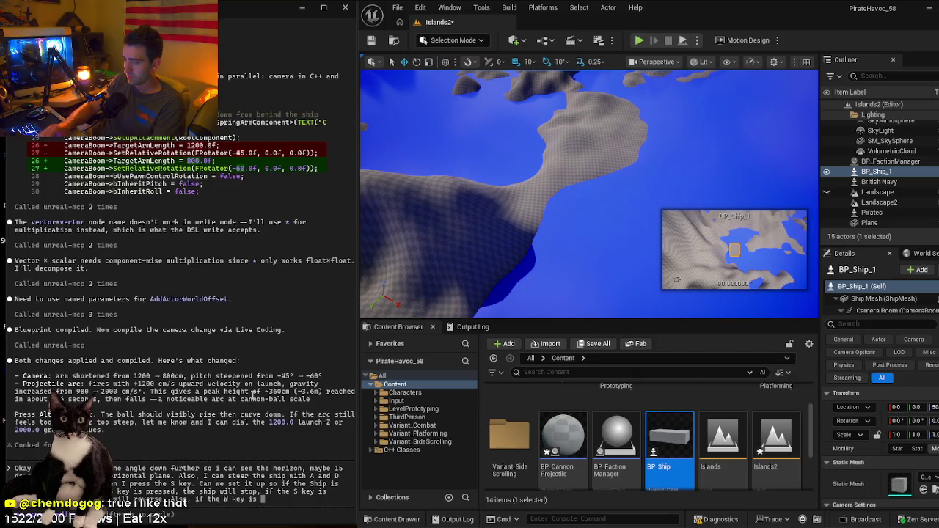
pyautogui.write(' pre, the ship')
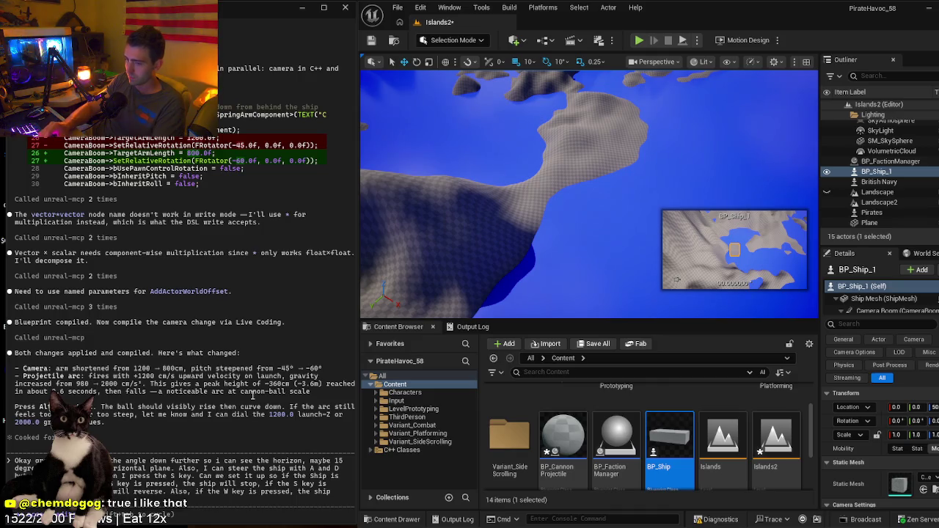
pyautogui.write(' will go forward, not in reverse')
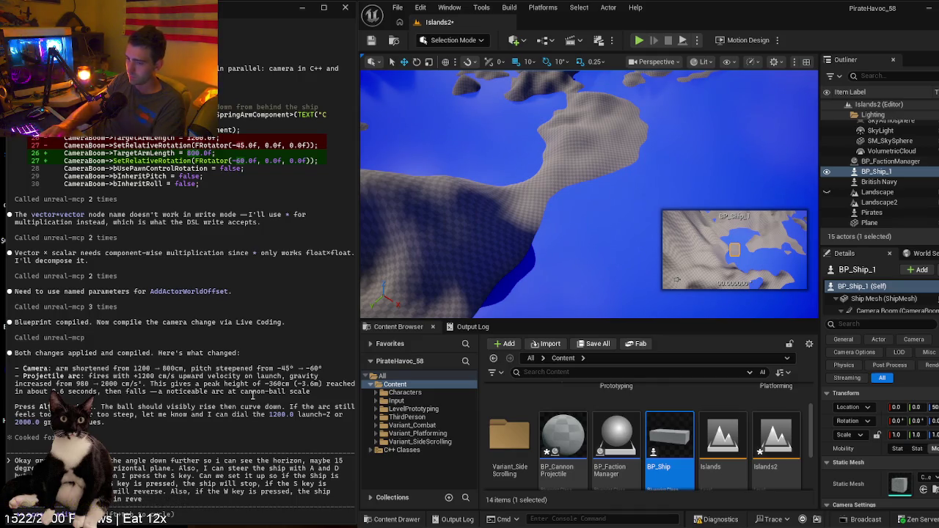
pyautogui.write(') and')
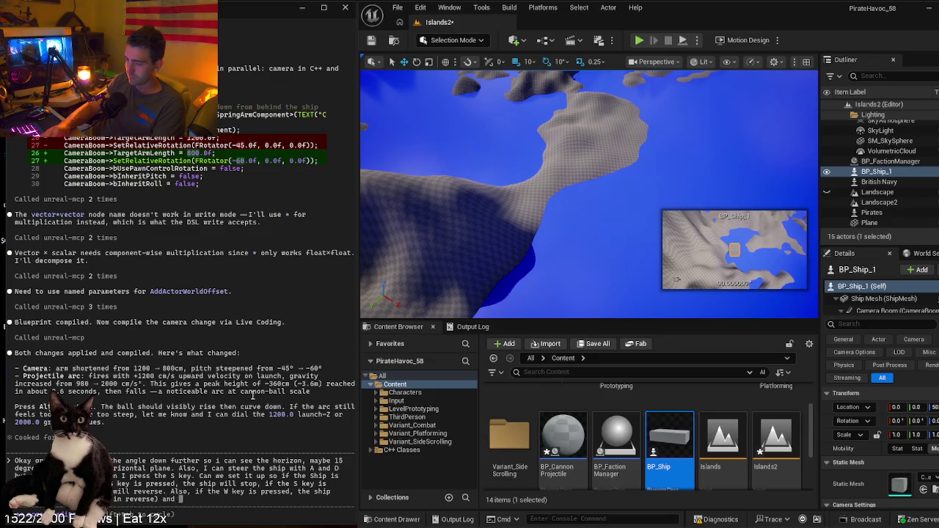
pyautogui.write(' it will move ')
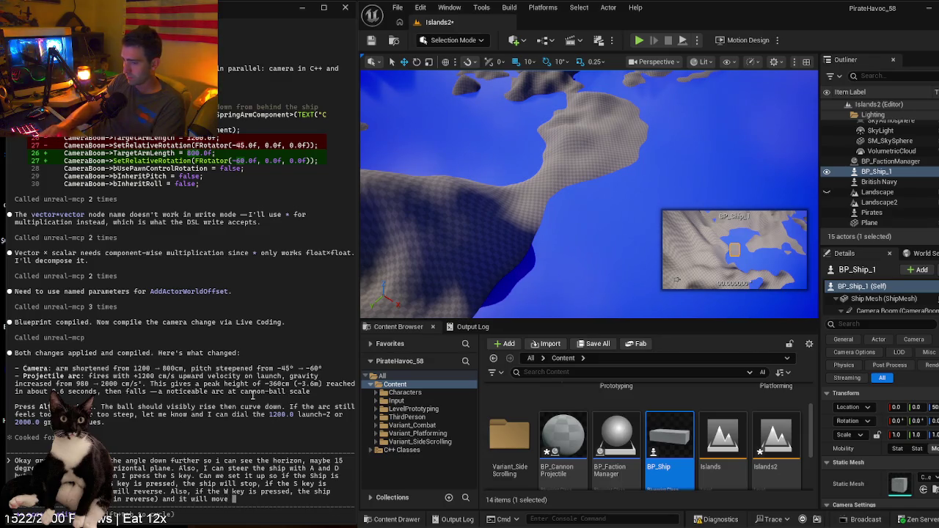
pyautogui.write('forward if the')
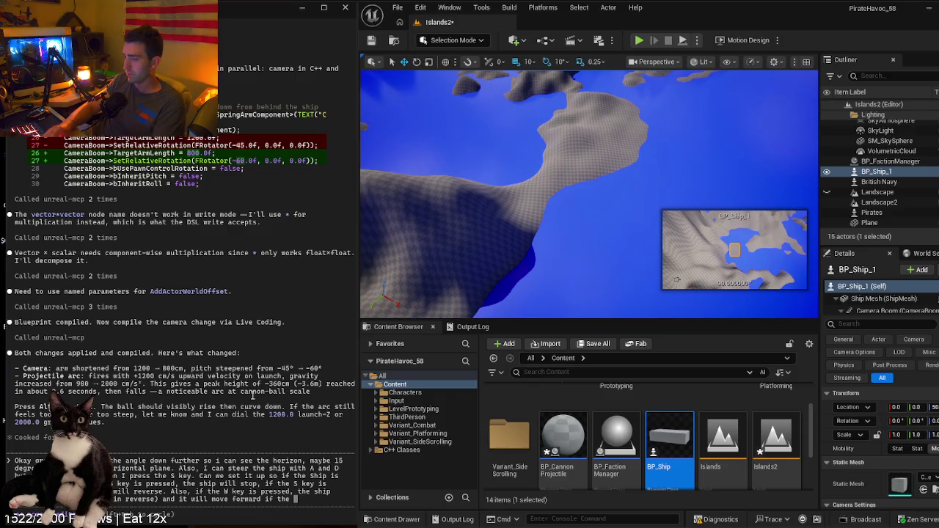
pyautogui.write(' W key is')
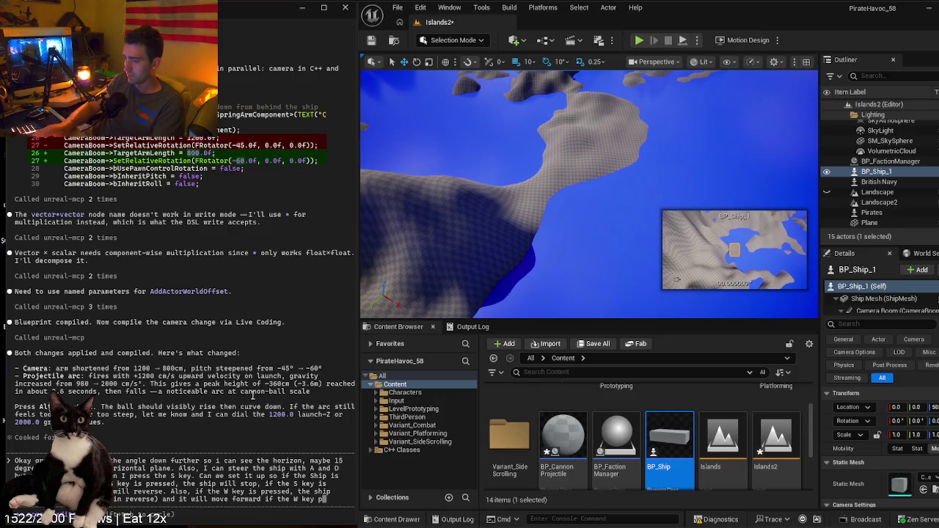
pyautogui.write(' pressed')
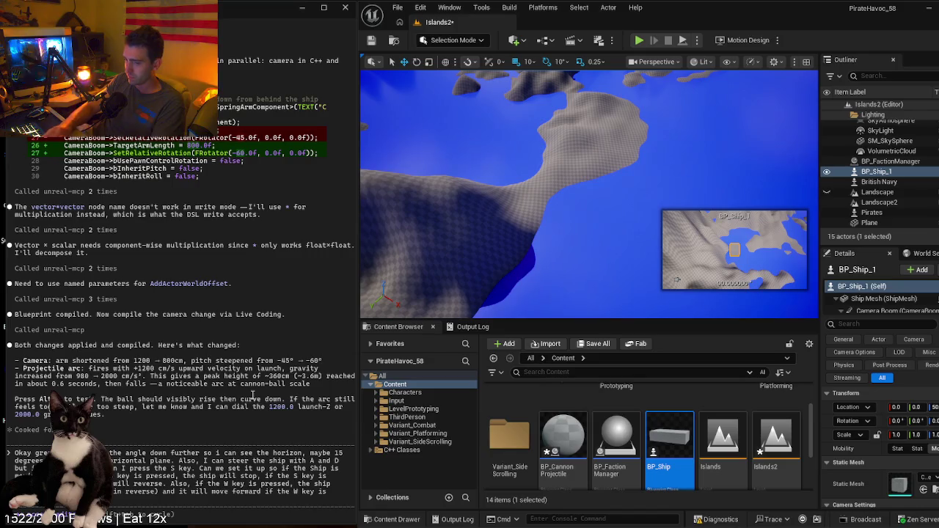
pyautogui.write(' pressed when sti')
pyautogui.press('Return')
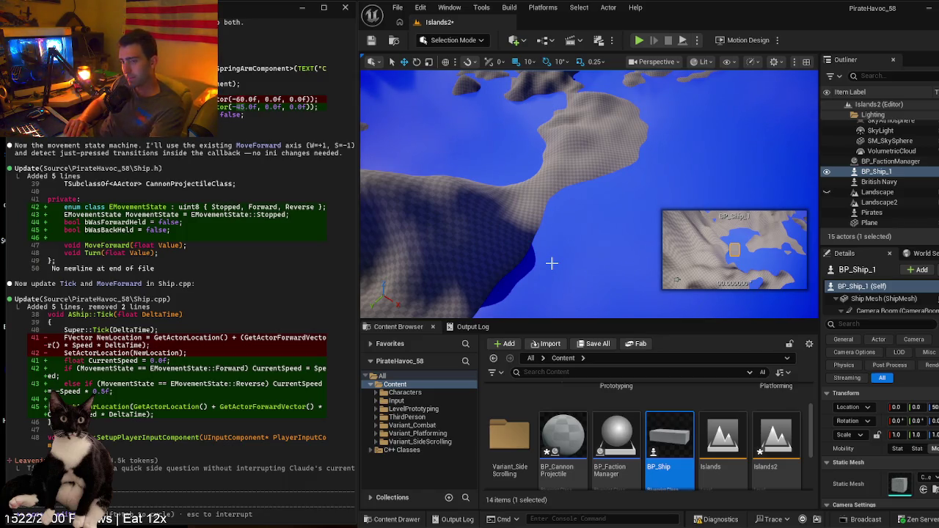
# - Scroll the Claude Code transcript to review the -45° pitch and W/S movement-state summary
pyautogui.scroll(15, 196, 265)
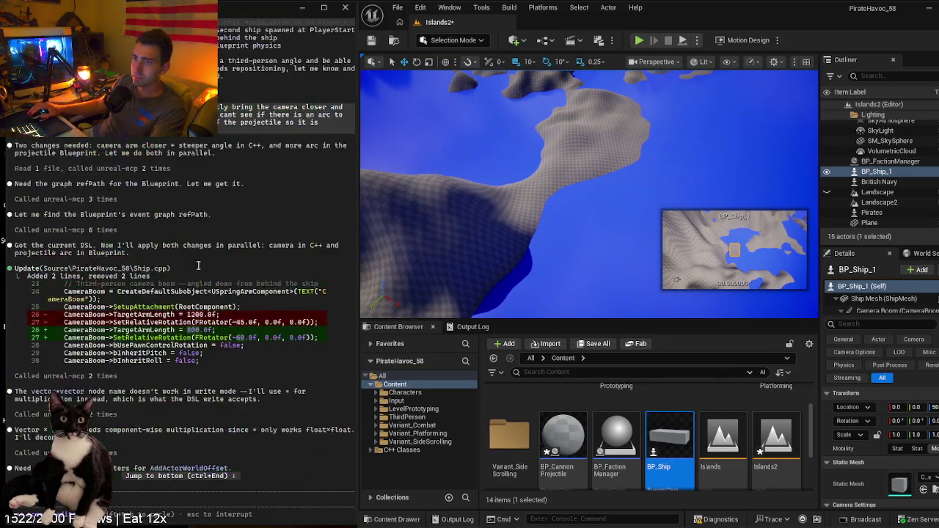
pyautogui.scroll(-10, 197, 266)
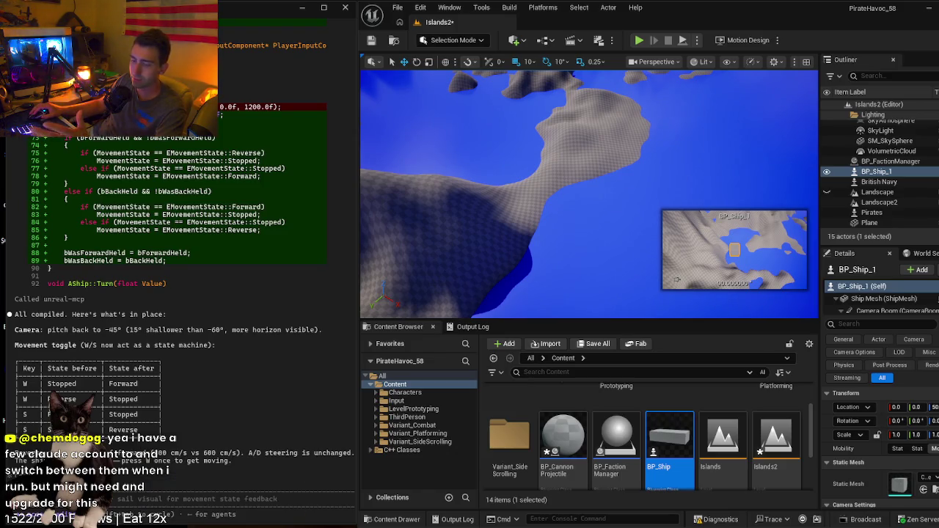
# - Run /model to list Sonnet 4.6, Opus 4.6 and Haiku 4.5
pyautogui.moveTo(220, 526)
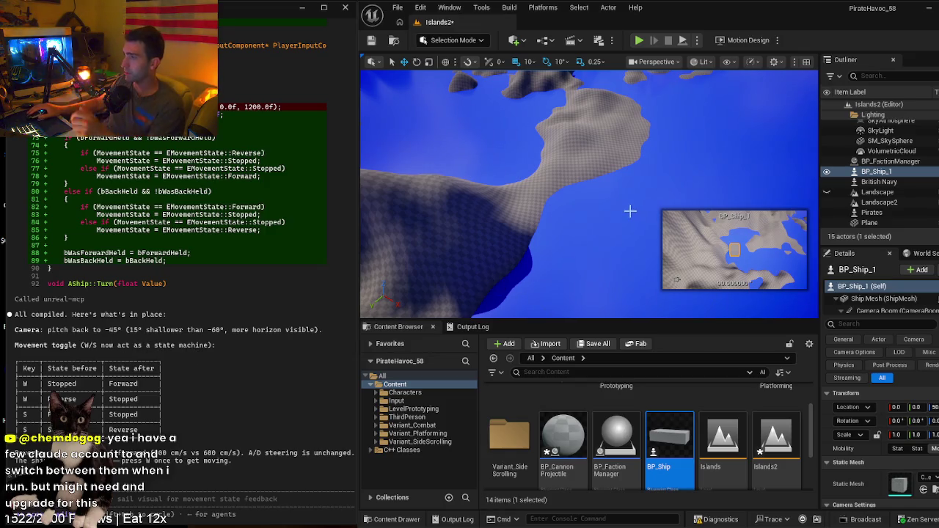
pyautogui.press('Return')
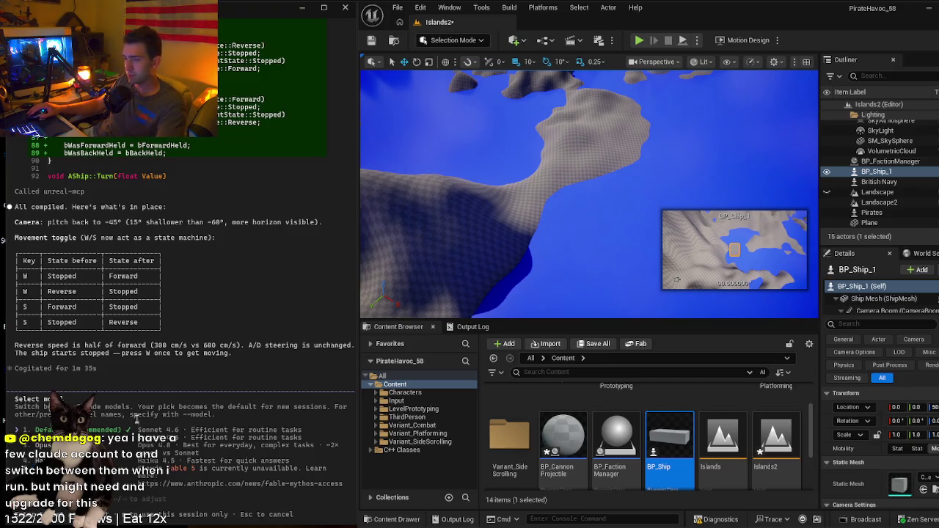
# - Close the model picker without switching models and Play the Islands2 level in the editor
pyautogui.press('Escape')
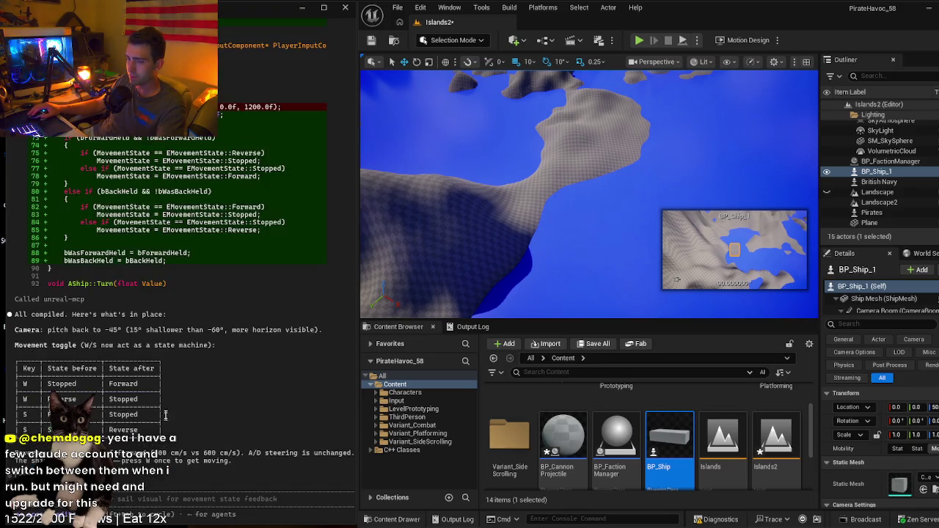
pyautogui.click(547, 264)
pyautogui.hotkey('alt', 'p')
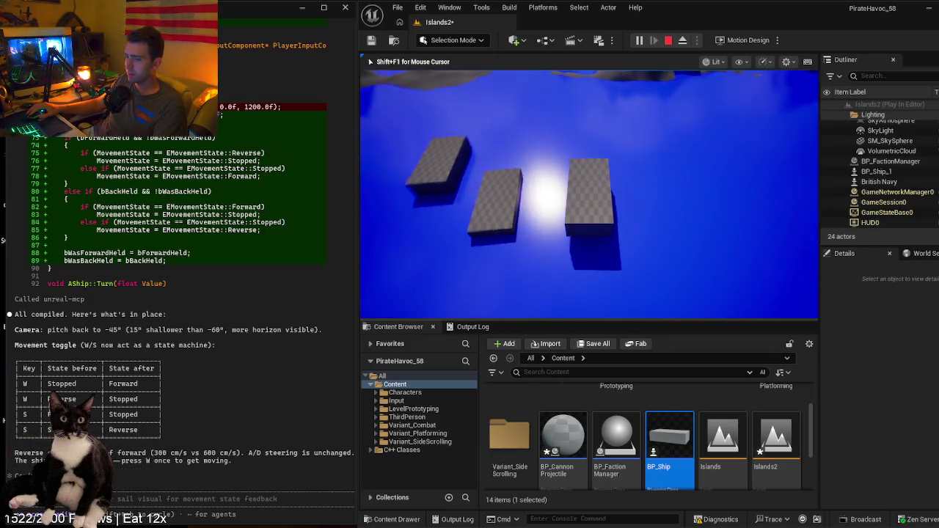
# - Stop the session, pan the view, and briefly restart and stop Play mode
pyautogui.press('Escape')
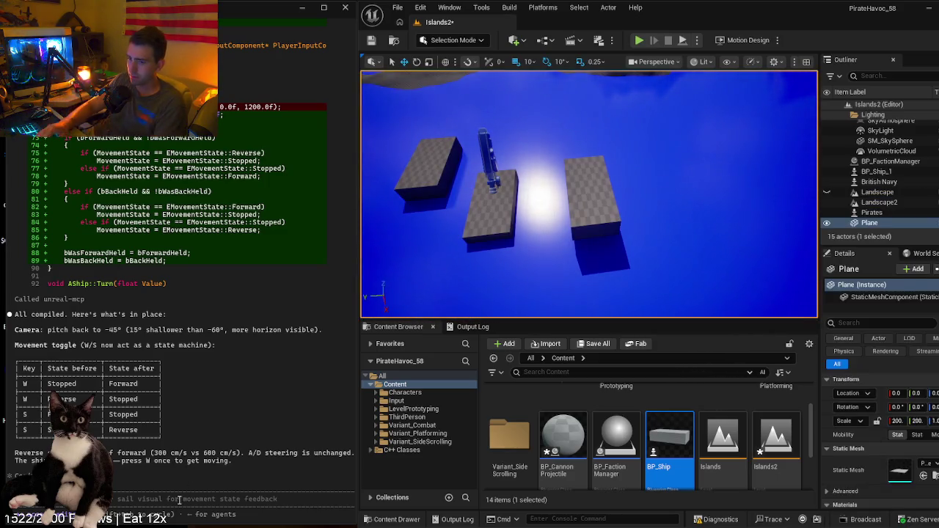
pyautogui.moveTo(610, 258)
pyautogui.mouseDown()
pyautogui.moveTo(613, 209)
pyautogui.moveTo(590, 268)
pyautogui.mouseUp()
pyautogui.hotkey('alt', 'p')
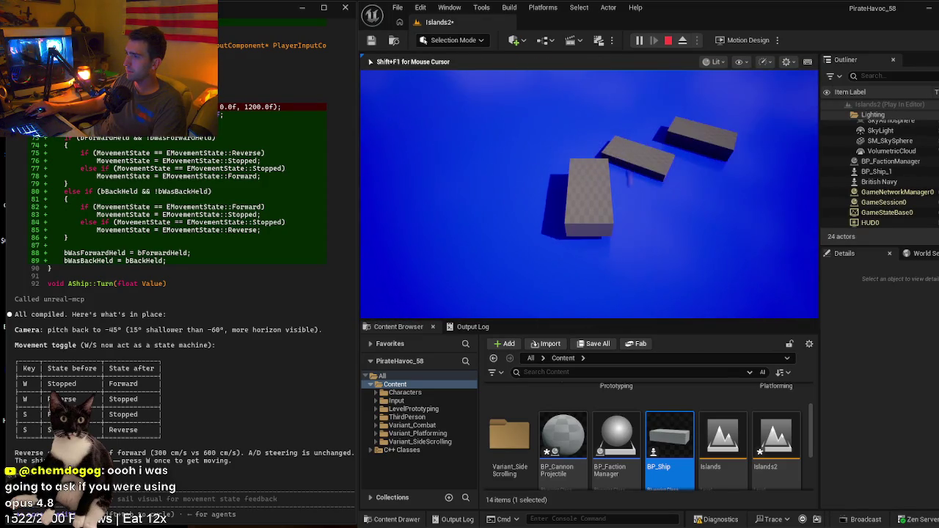
pyautogui.press('Escape')
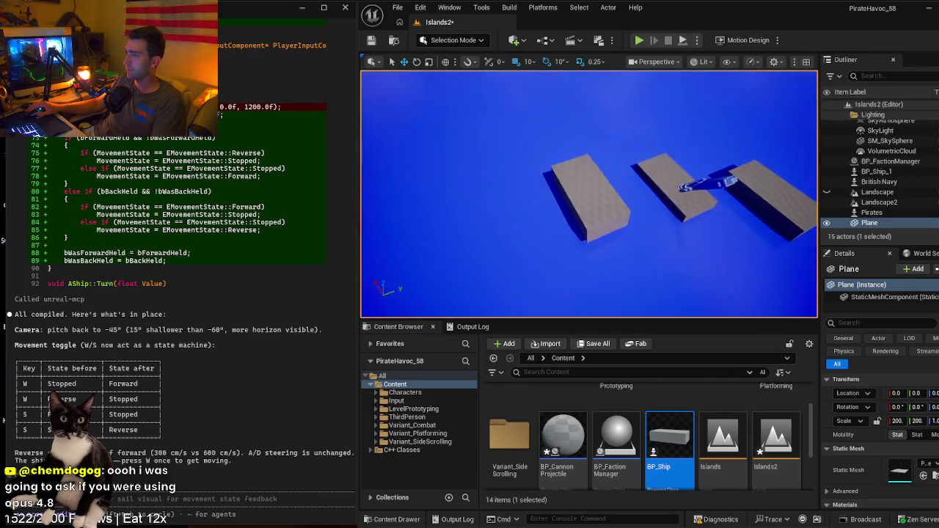
# - Frame BP_Ship_1 and play-test steering it with D to check the follow camera
pyautogui.doubleClick(877, 171)
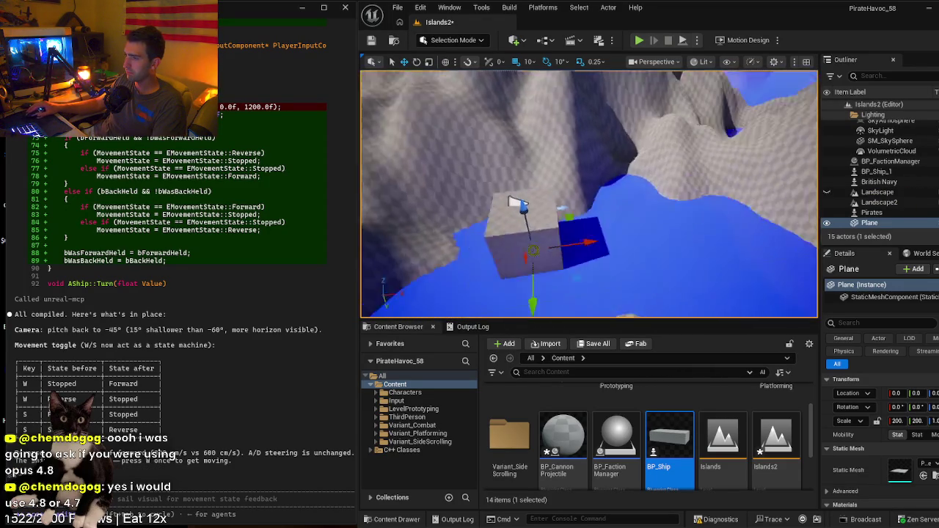
pyautogui.rightClick(503, 217)
pyautogui.press('Escape')
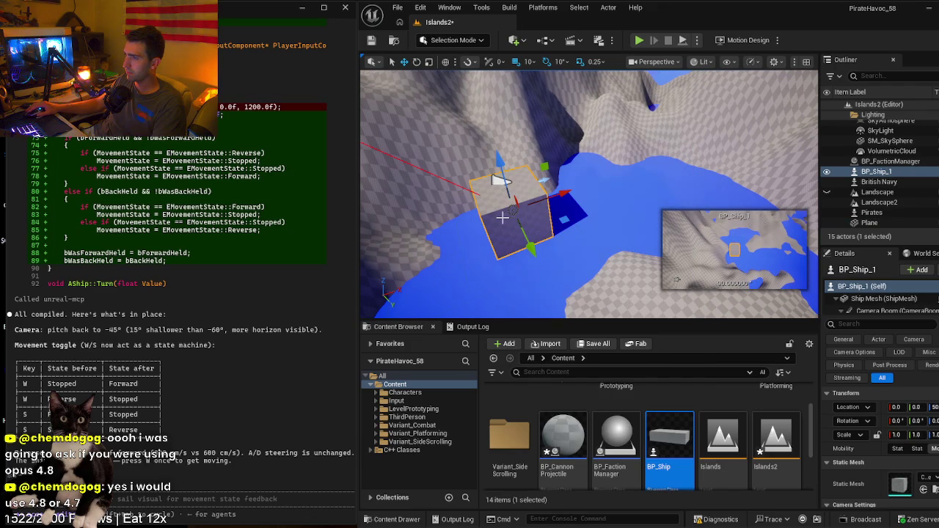
pyautogui.click(639, 41)
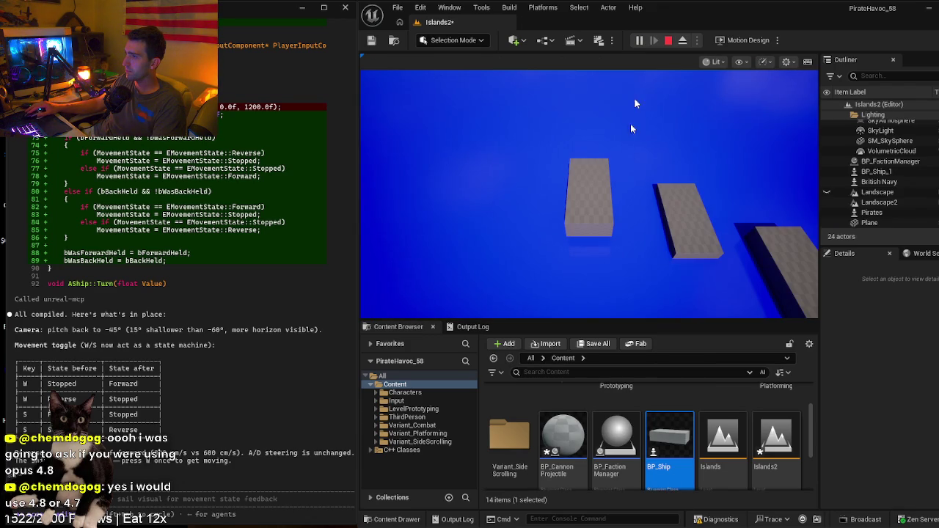
pyautogui.press('d')
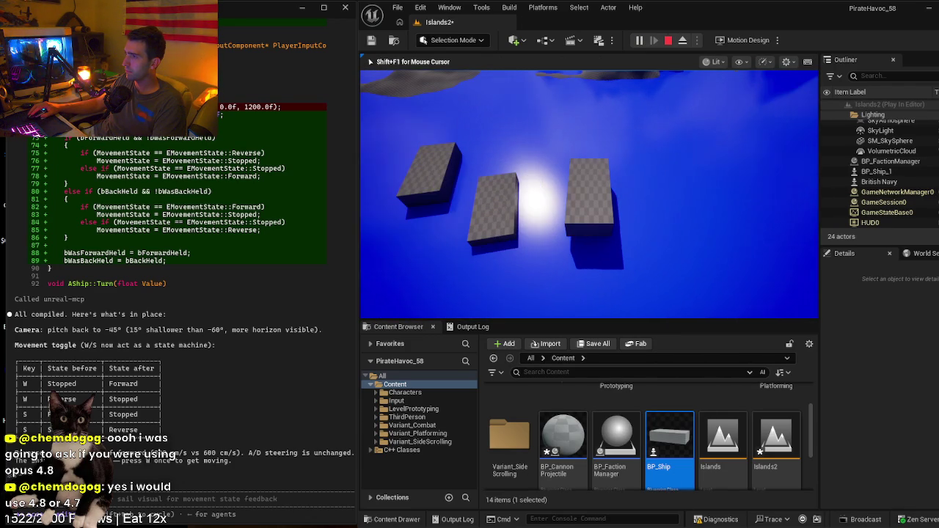
pyautogui.press('Escape')
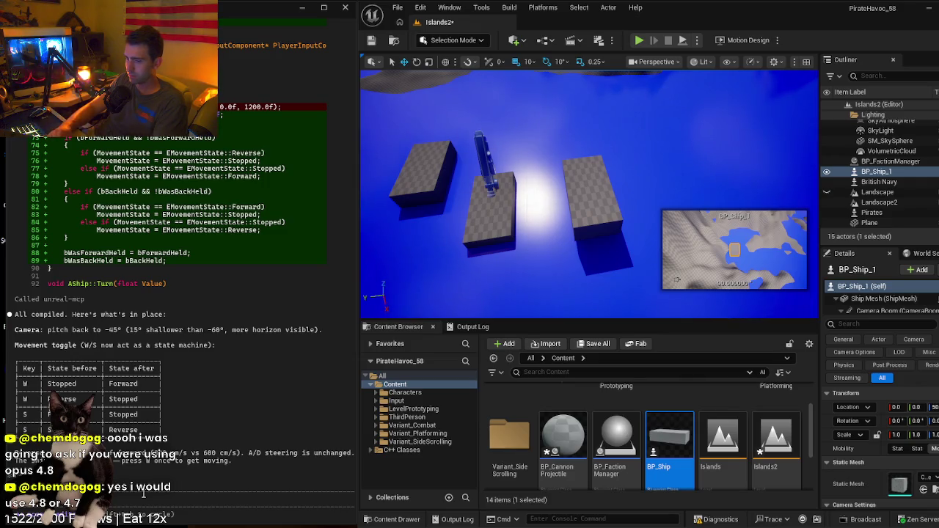
pyautogui.write('uc')
pyautogui.press('BackSpace')
pyautogui.press('BackSpace')
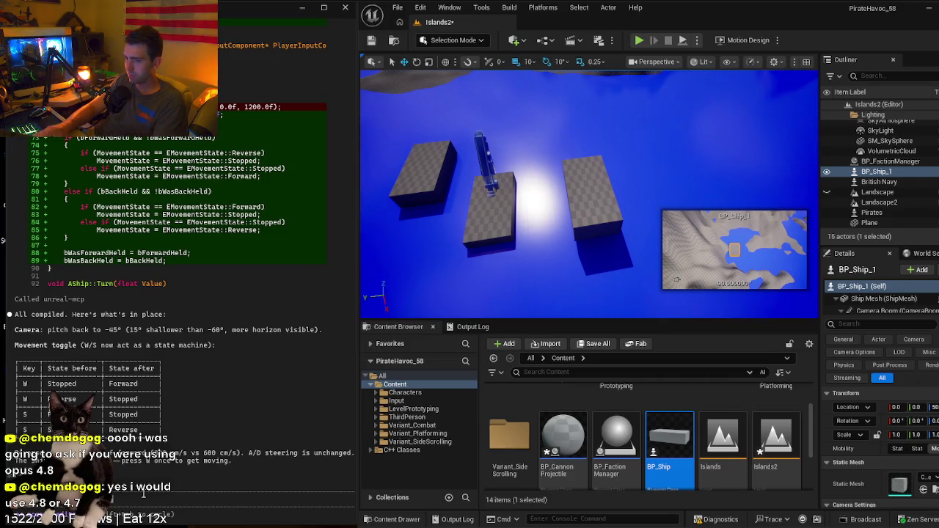
# - Ask Claude to lower the camera angle to about 25 degrees and report W/S don't move the ship
pyautogui.write('uce the ang')
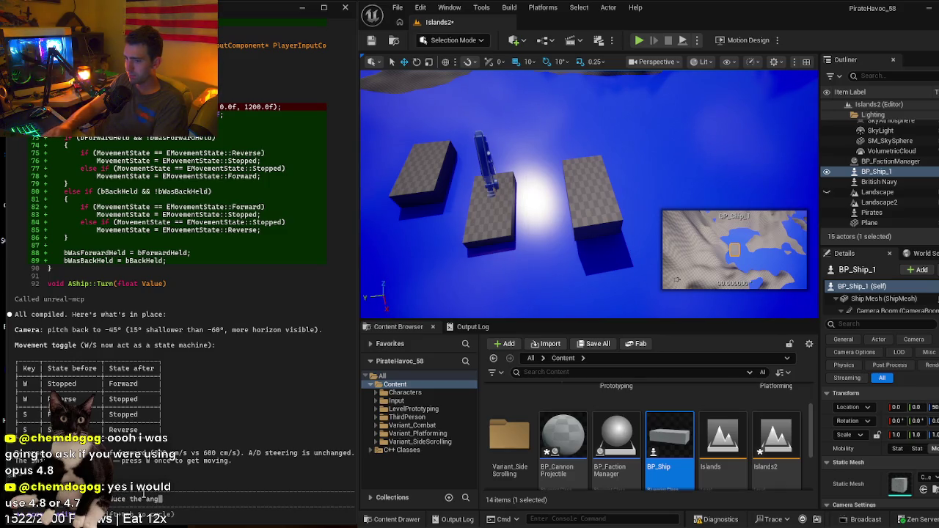
pyautogui.write('le to a')
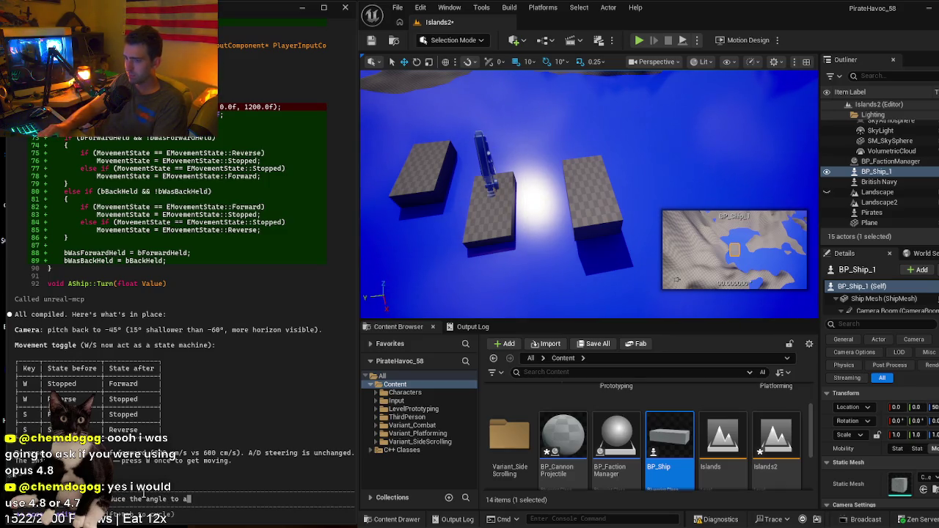
pyautogui.write('bout 2')
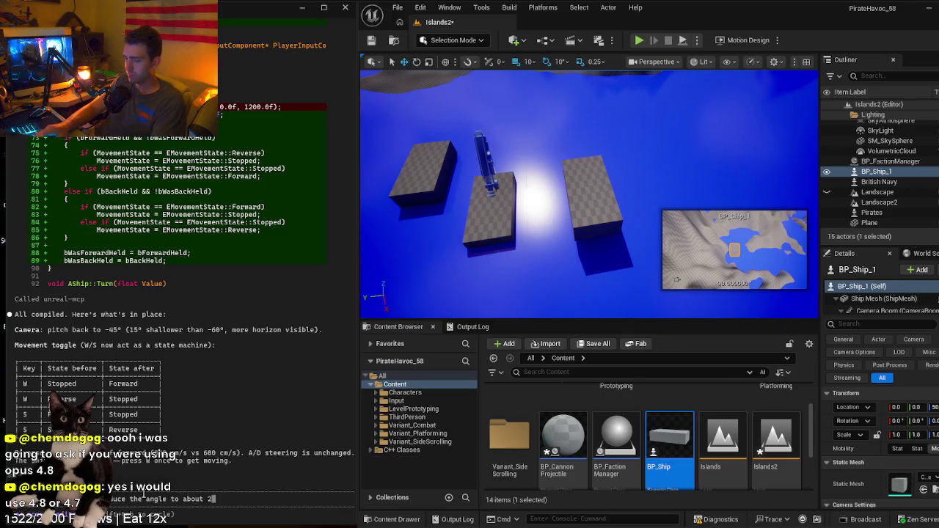
pyautogui.write('5 degrees.')
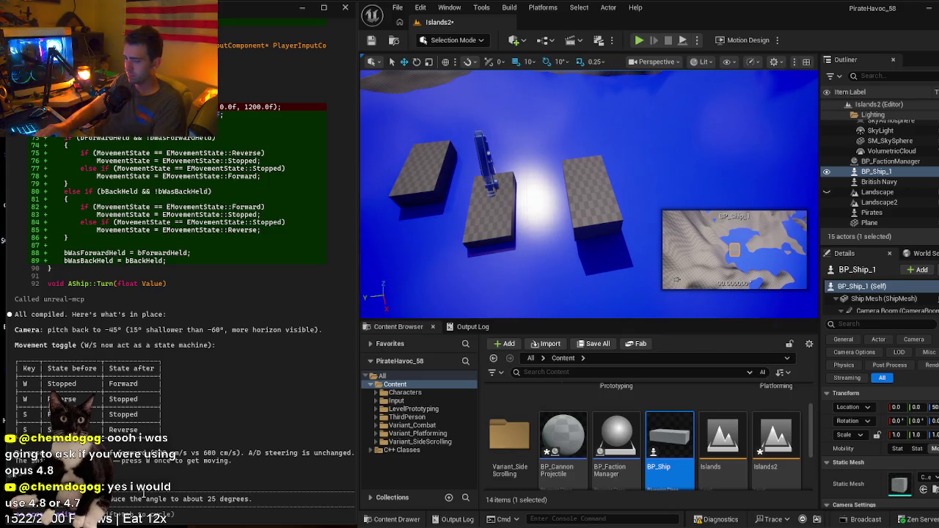
pyautogui.write(' Also, the ')
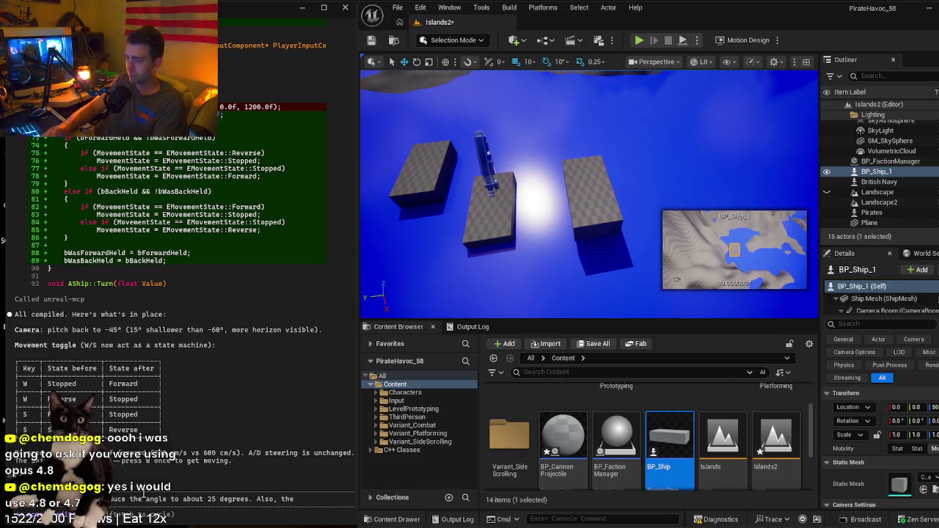
pyautogui.write('Ship does')
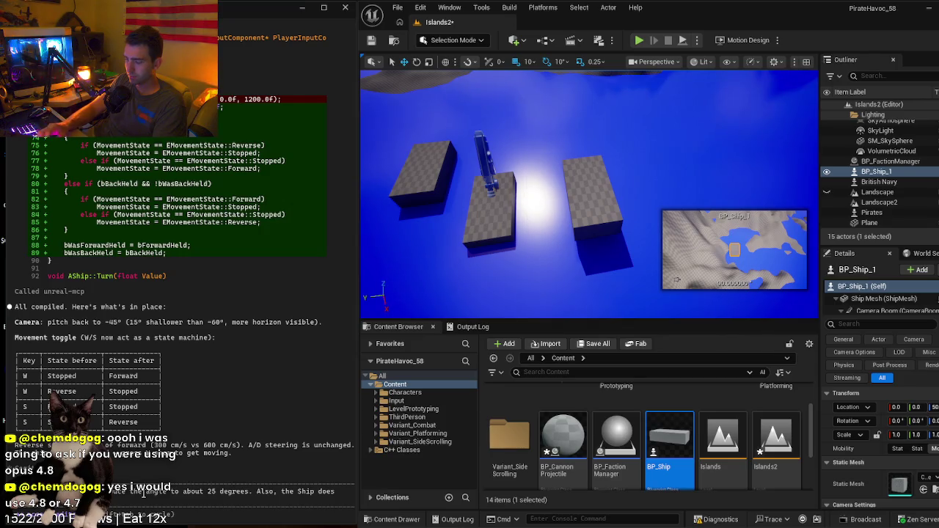
pyautogui.write('? Al')
pyautogui.write('so,')
pyautogui.press('BackSpace')
pyautogui.press('BackSpace')
pyautogui.press('BackSpace')
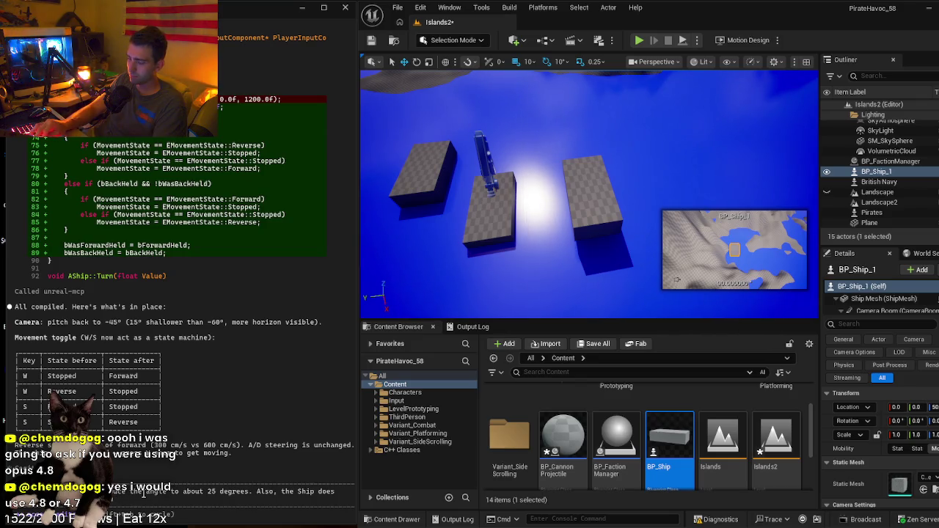
pyautogui.press('Return')
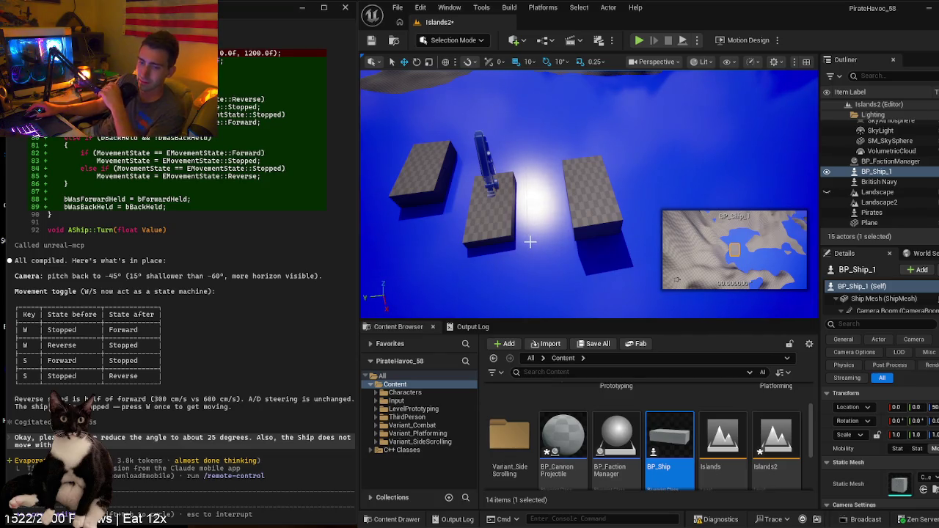
# - Frame and orbit the viewport close around BP_Ship_1 while Claude works
pyautogui.press('f')
pyautogui.moveTo(562, 174)
pyautogui.mouseDown()
pyautogui.moveTo(518, 194)
pyautogui.moveTo(547, 238)
pyautogui.mouseUp()
pyautogui.press('f')
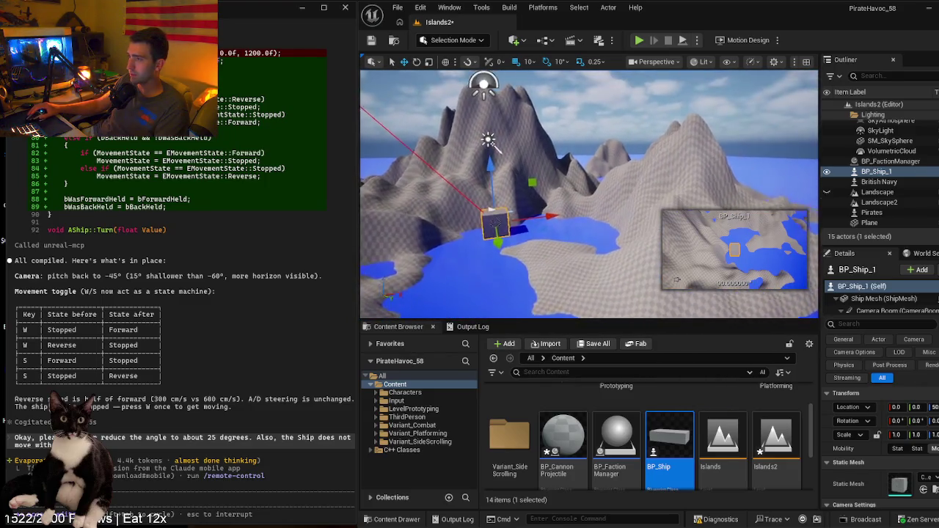
# - Filter BP_Ship_1's Details for 'player' and confirm Auto Possess Player is Player 0
pyautogui.click(876, 181)
pyautogui.click(878, 173)
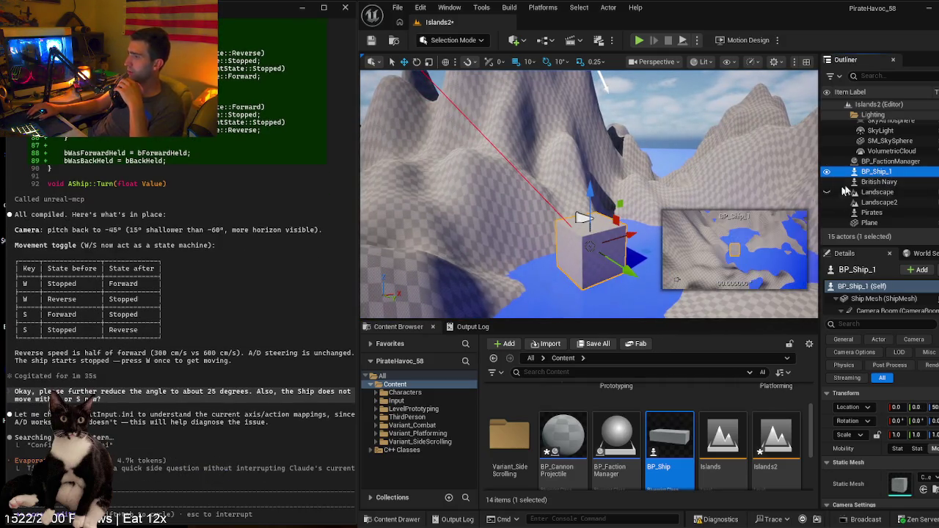
pyautogui.rightClick(880, 174)
pyautogui.press('Escape')
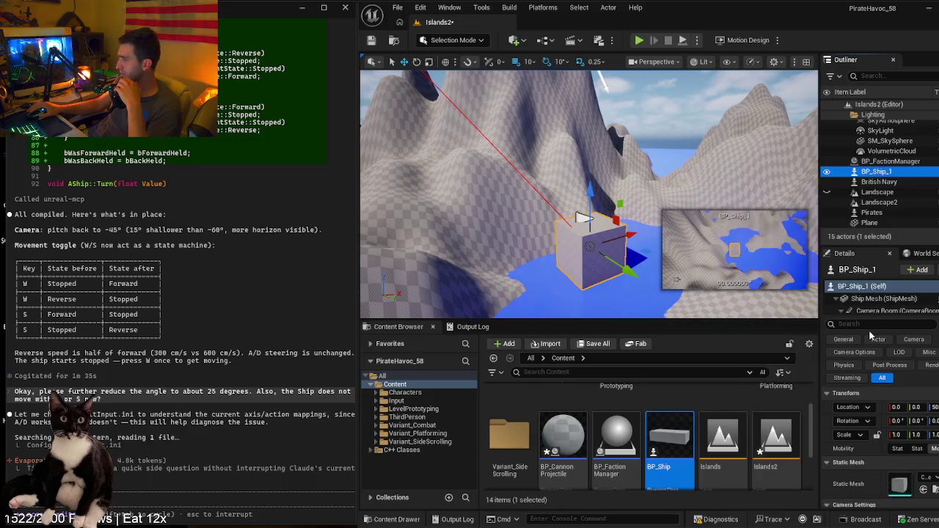
pyautogui.scroll(-3, 909, 415)
pyautogui.scroll(1, 909, 416)
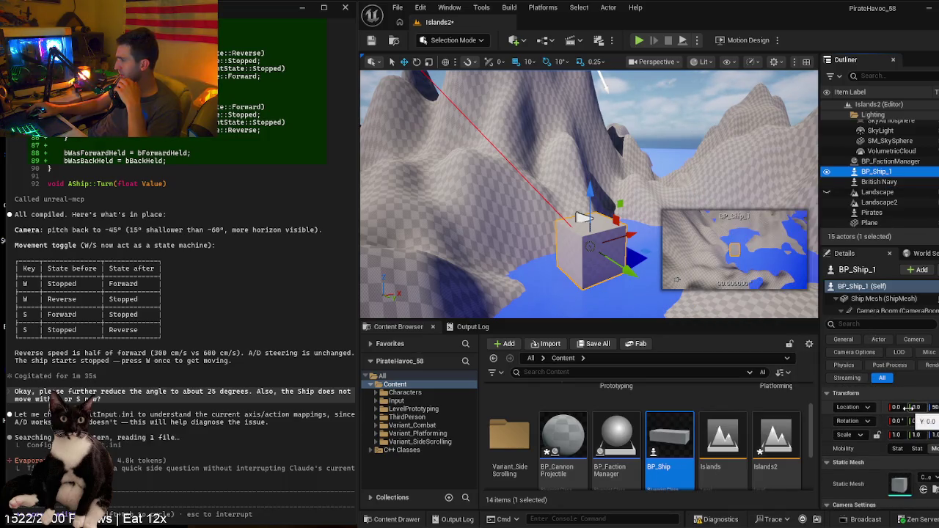
pyautogui.click(880, 324)
pyautogui.write('player')
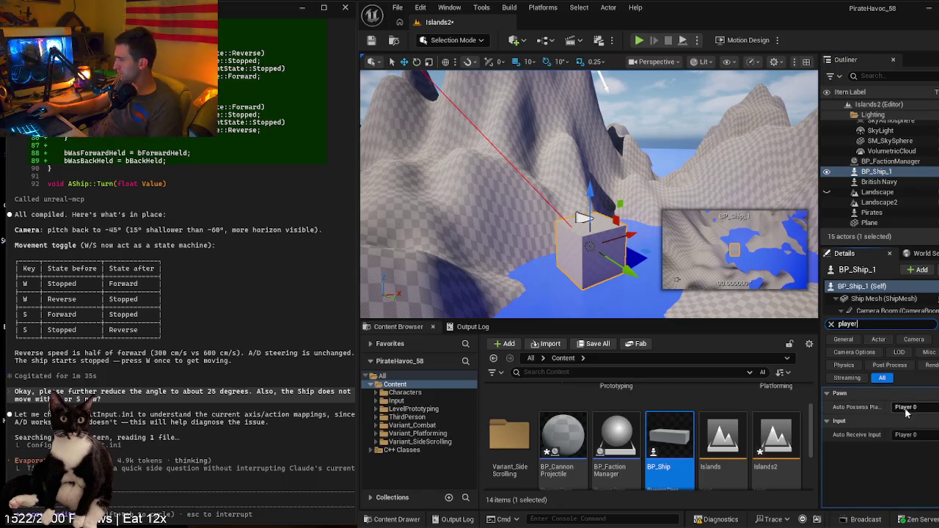
pyautogui.click(923, 416)
pyautogui.click(906, 429)
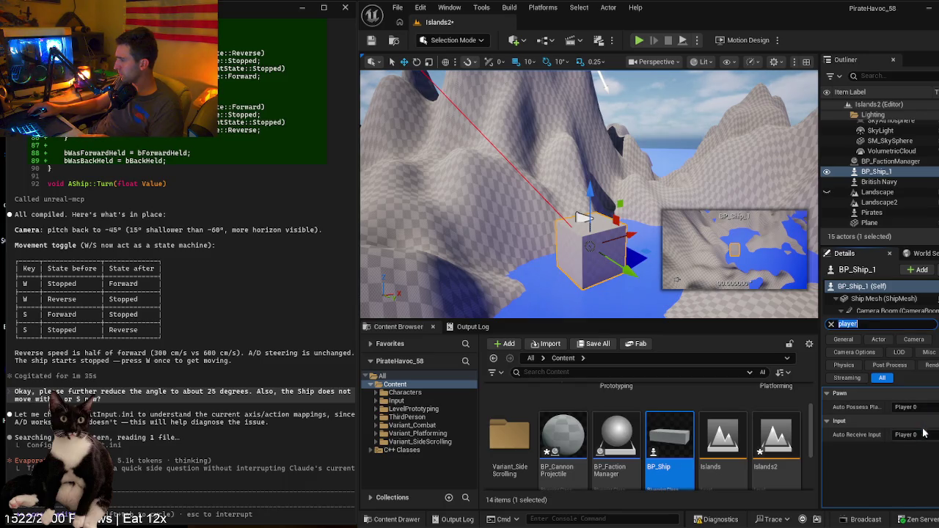
pyautogui.click(830, 324)
# - Check Auto Possess Player on the British Navy and Spanish Navy ships, then clear the selection
pyautogui.scroll(2, 583, 77)
pyautogui.moveTo(591, 74)
pyautogui.mouseDown()
pyautogui.moveTo(639, 287)
pyautogui.moveTo(605, 204)
pyautogui.mouseUp()
pyautogui.click(605, 204)
pyautogui.click(850, 324)
pyautogui.write('palyer')
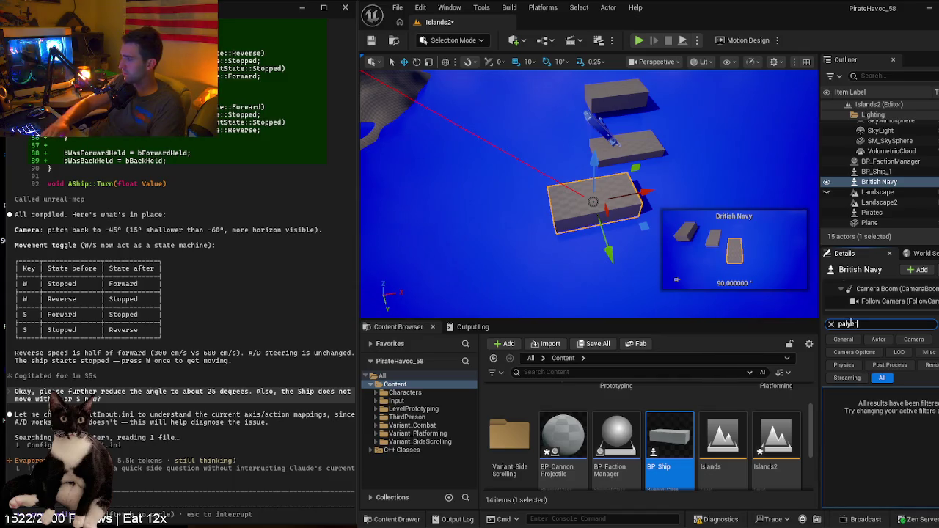
pyautogui.press('BackSpace')
pyautogui.press('BackSpace')
pyautogui.press('BackSpace')
pyautogui.write('lay')
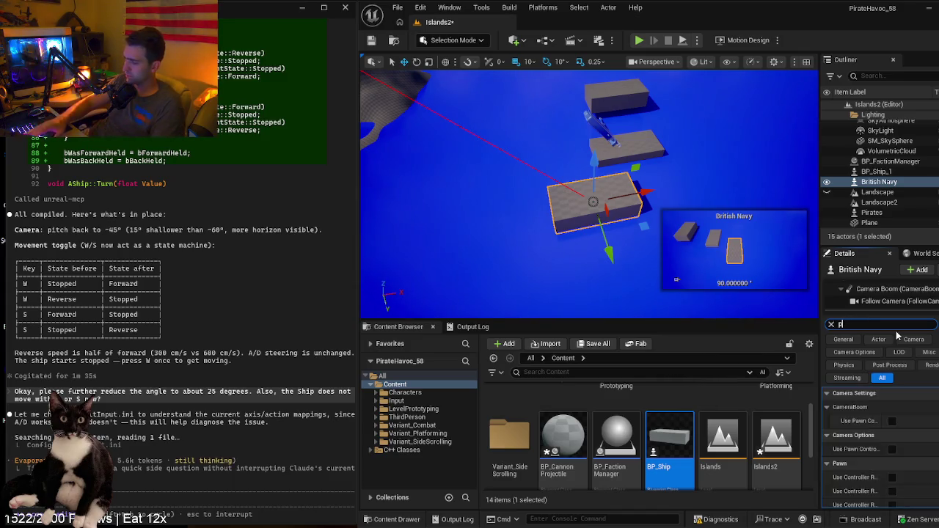
pyautogui.write('er')
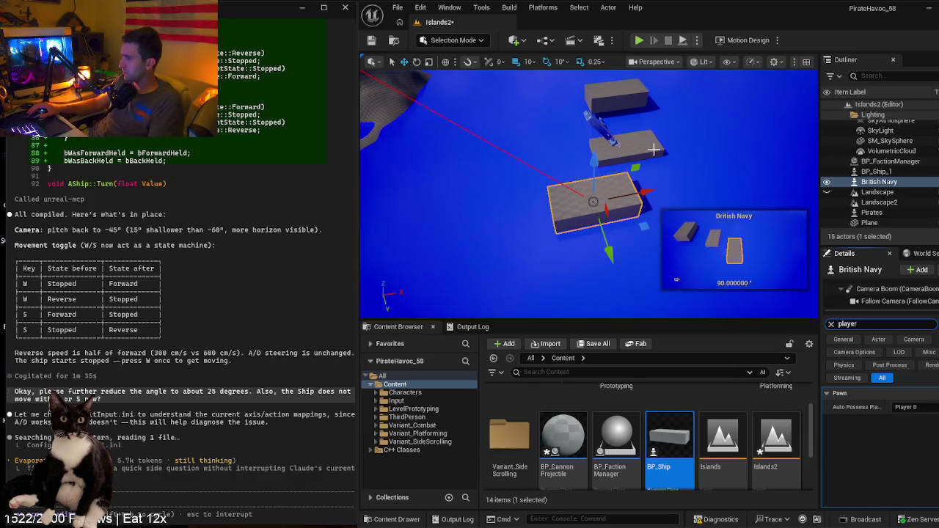
pyautogui.click(648, 144)
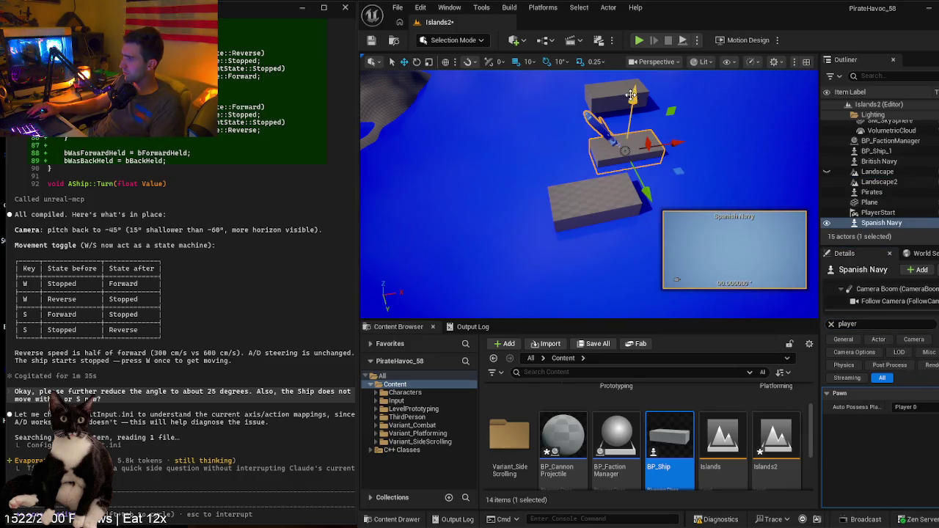
pyautogui.click(615, 254)
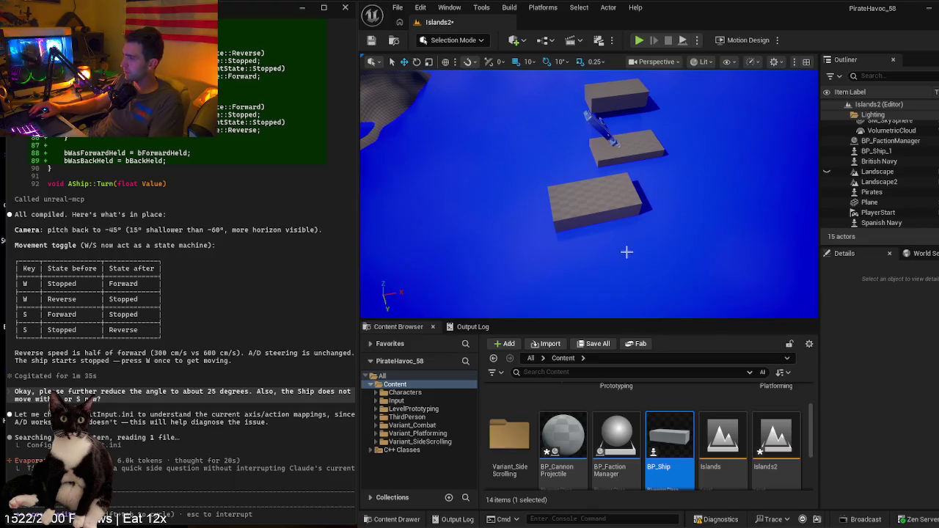
pyautogui.press('Escape')
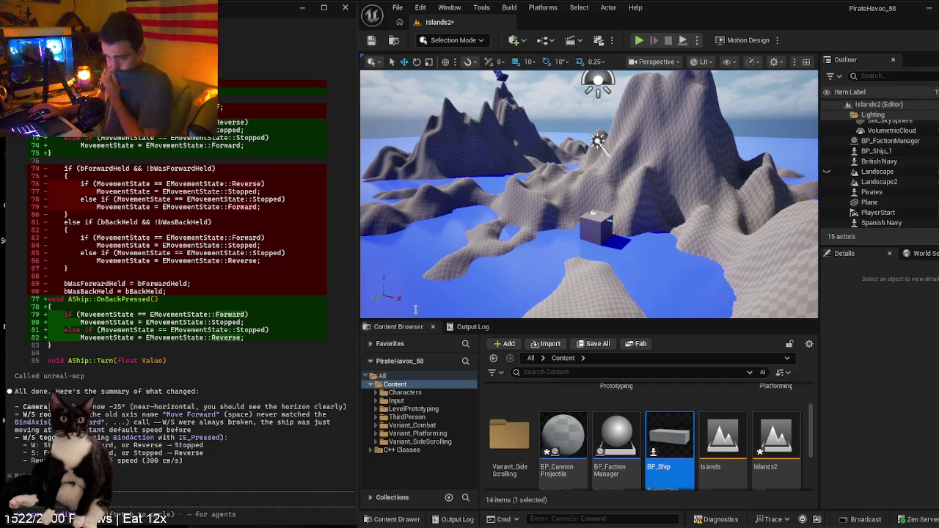
# - Play-test the updated W/S controls and camera, then stop and frame the Plane
pyautogui.click(534, 247)
pyautogui.hotkey('alt', 'p')
pyautogui.click(549, 213)
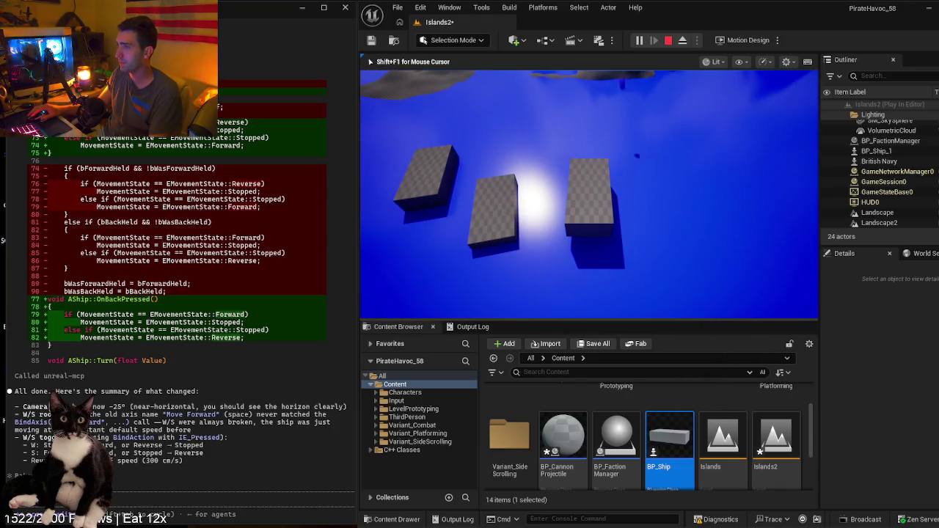
pyautogui.press('Escape')
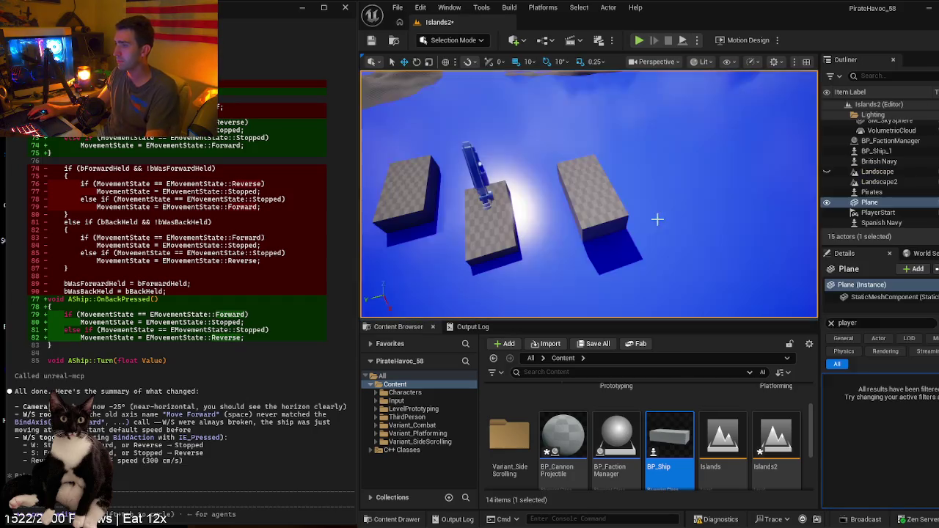
pyautogui.press('f')
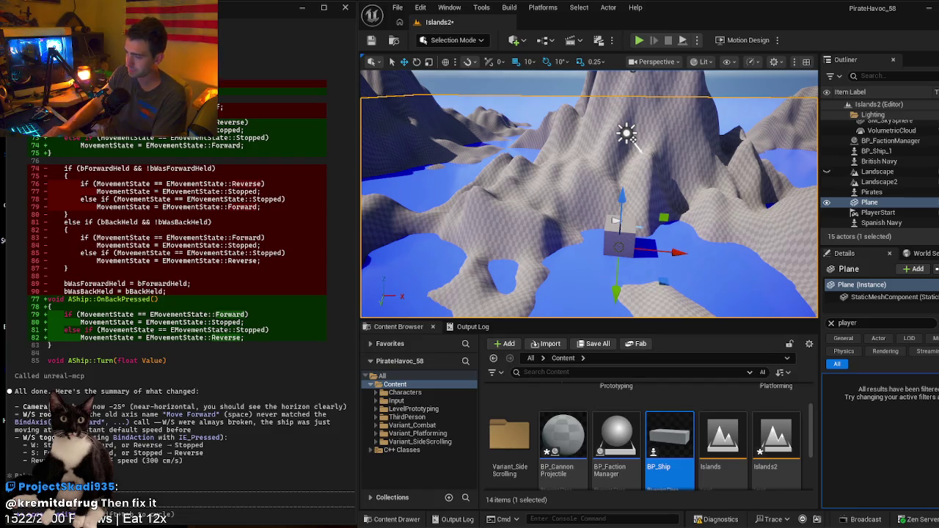
# - Tell Claude PIE controls the wrong ship; ask to test BP_Ship_1 or update British Navy, Spanish Navy, Pirates
pyautogui.write('this is selected and noe')
pyautogui.press('BackSpace')
pyautogui.write('ne of the chan')
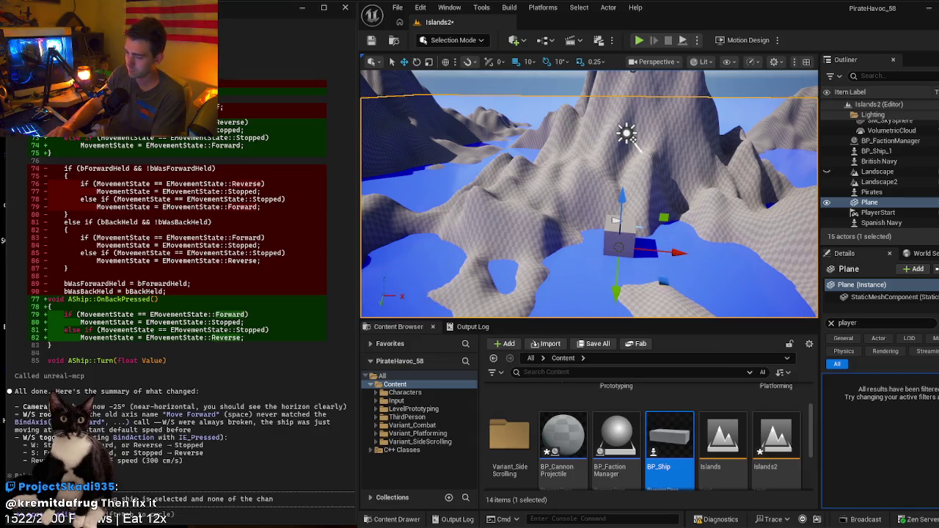
pyautogui.write('ges a')
pyautogui.write('ve been made')
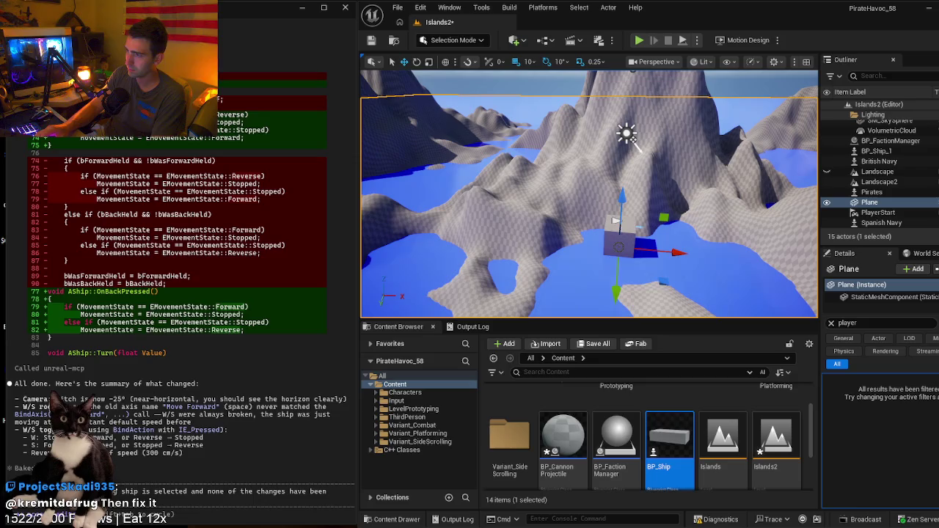
pyautogui.click(629, 229)
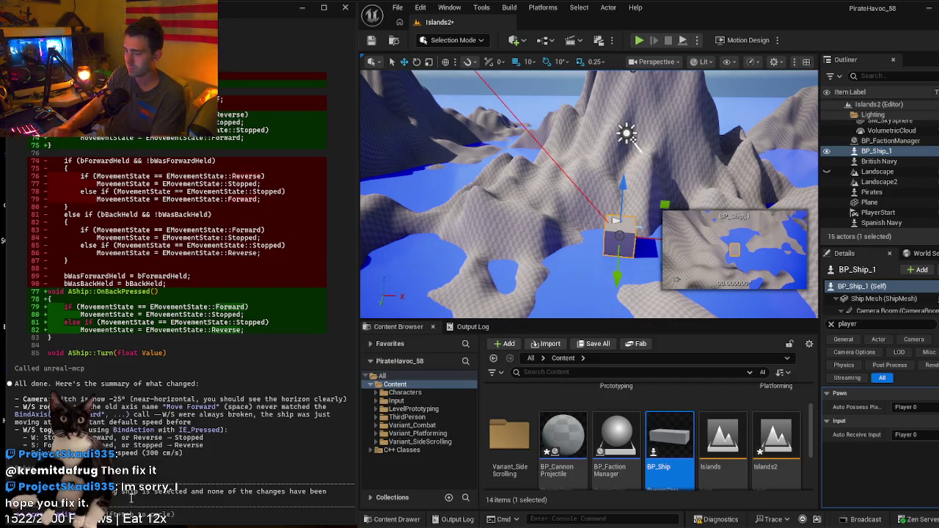
pyautogui.write('testi')
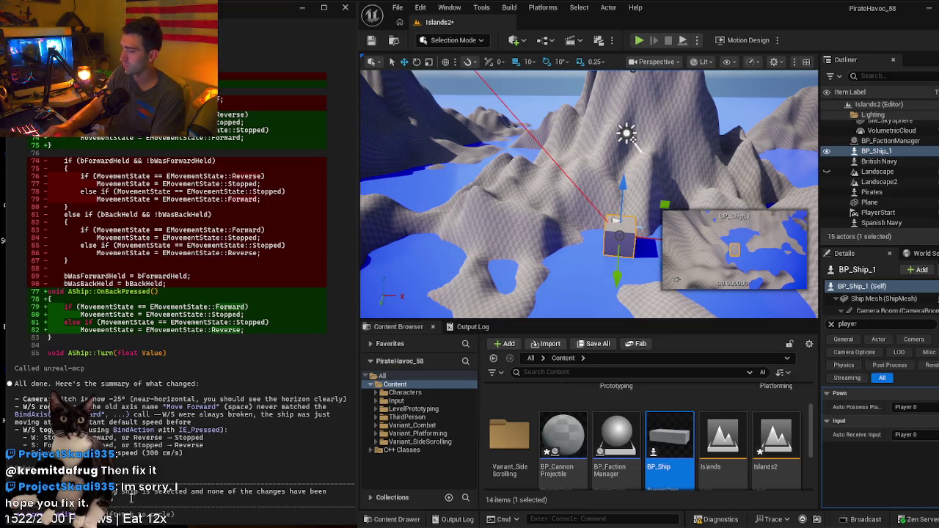
pyautogui.write('ng BP')
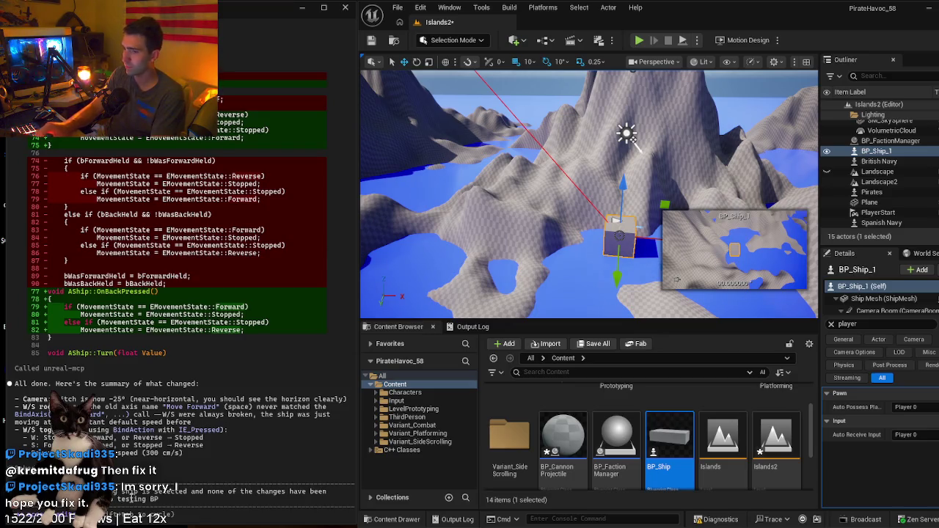
pyautogui.write('_sh')
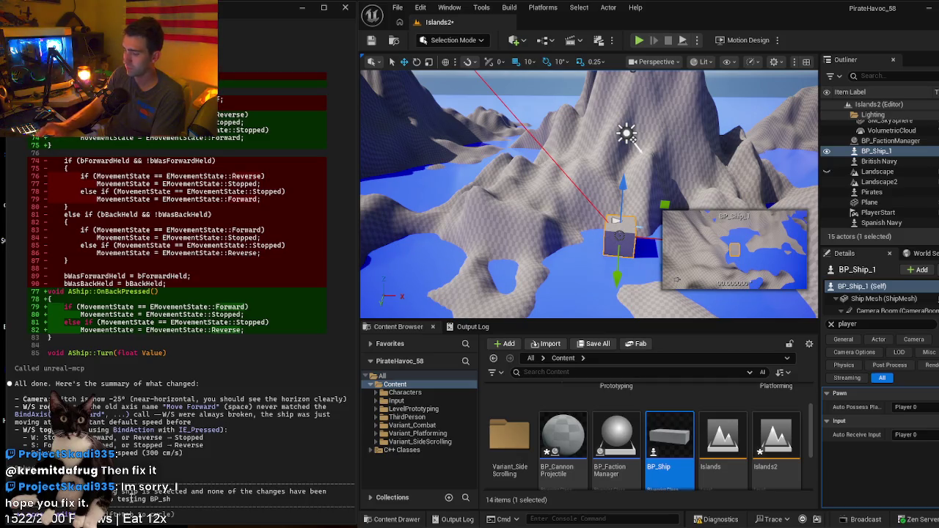
pyautogui.write('ip_1')
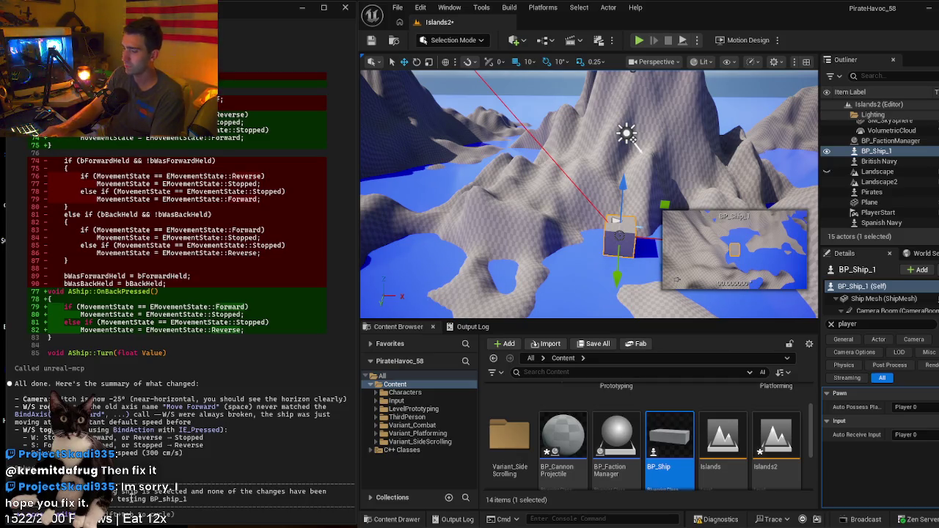
pyautogui.write(' or apply the same changes')
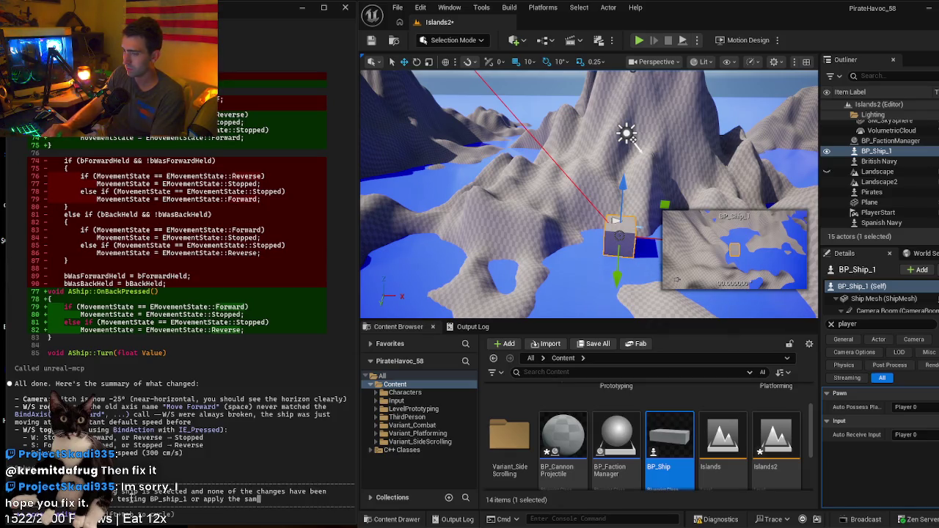
pyautogui.write(' to ')
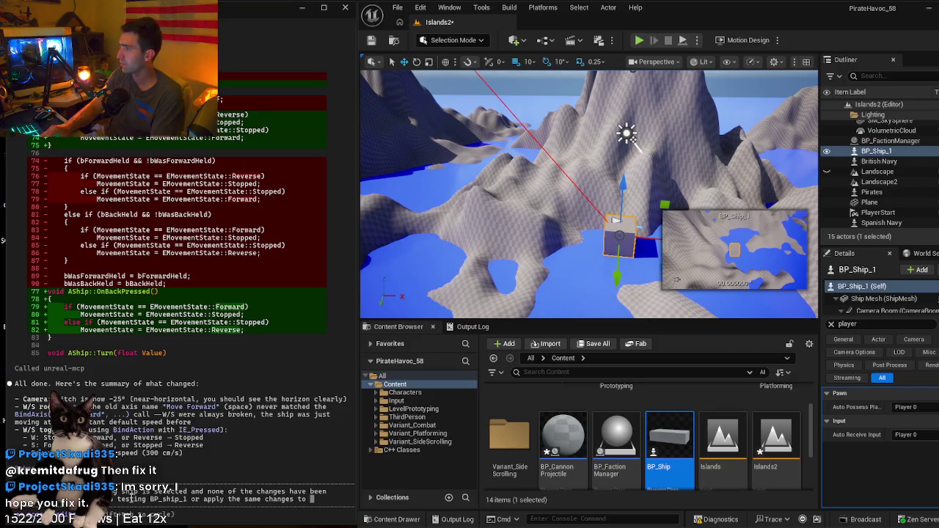
pyautogui.write('Bri')
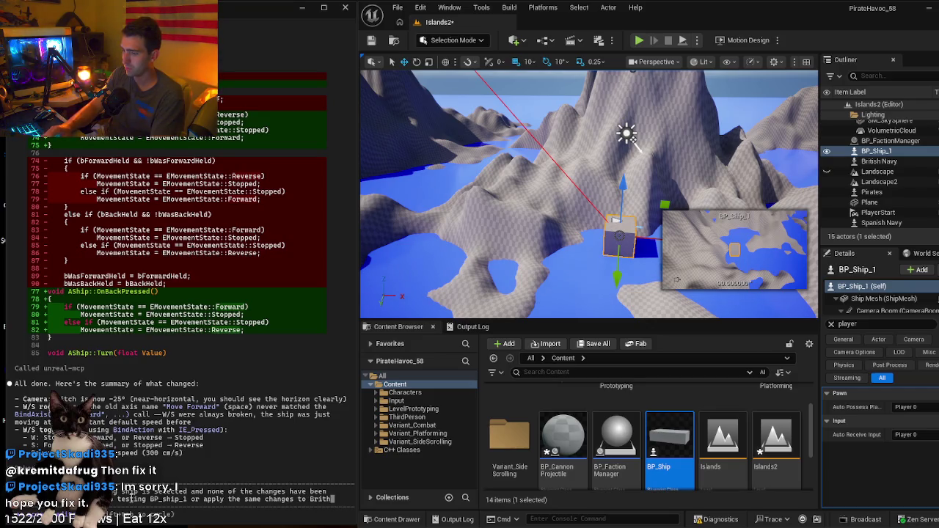
pyautogui.write('tish')
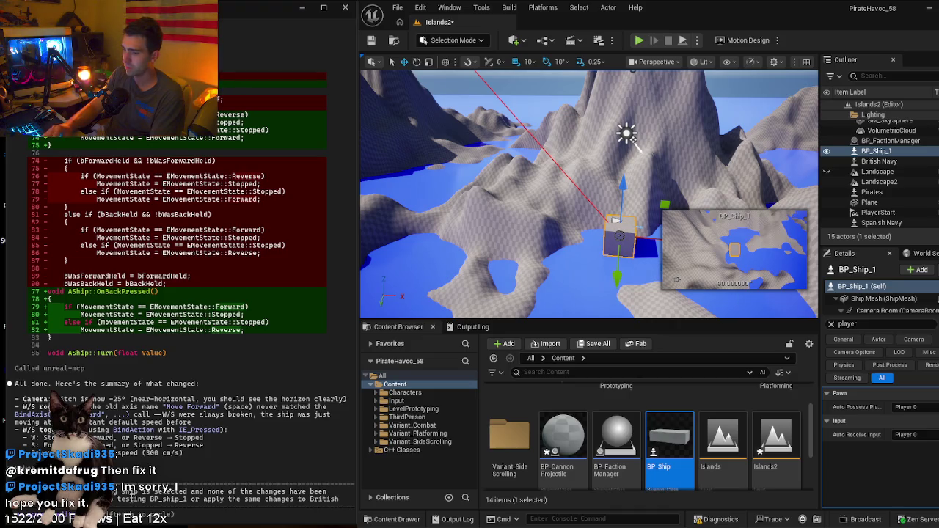
pyautogui.write(' Na')
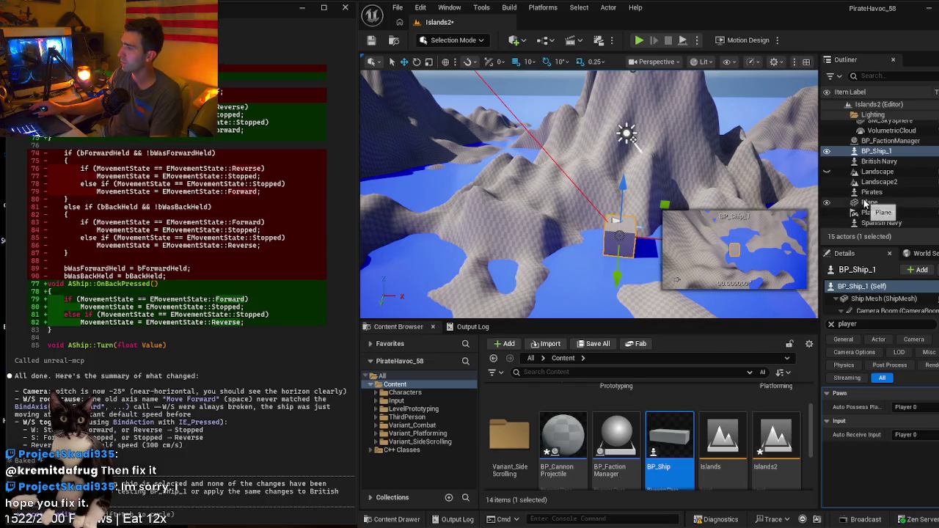
pyautogui.scroll(2, 880, 162)
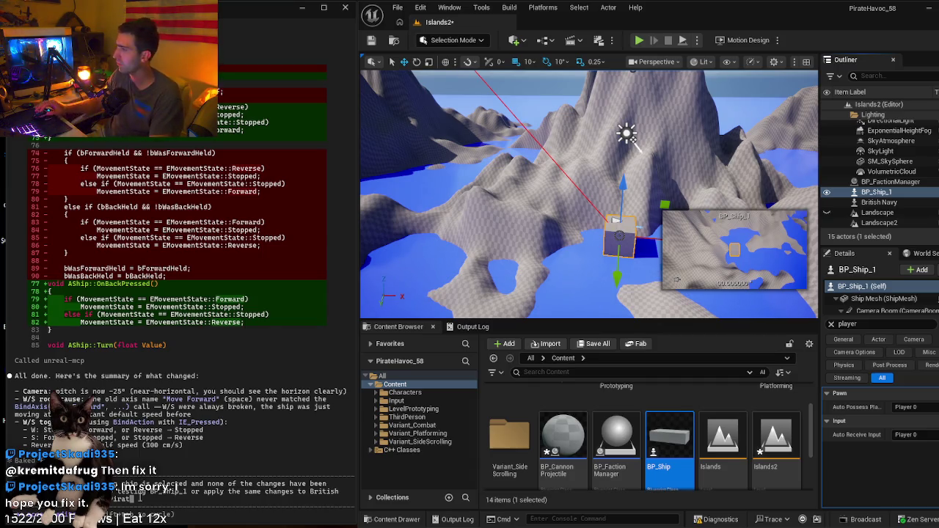
pyautogui.scroll(-2, 909, 198)
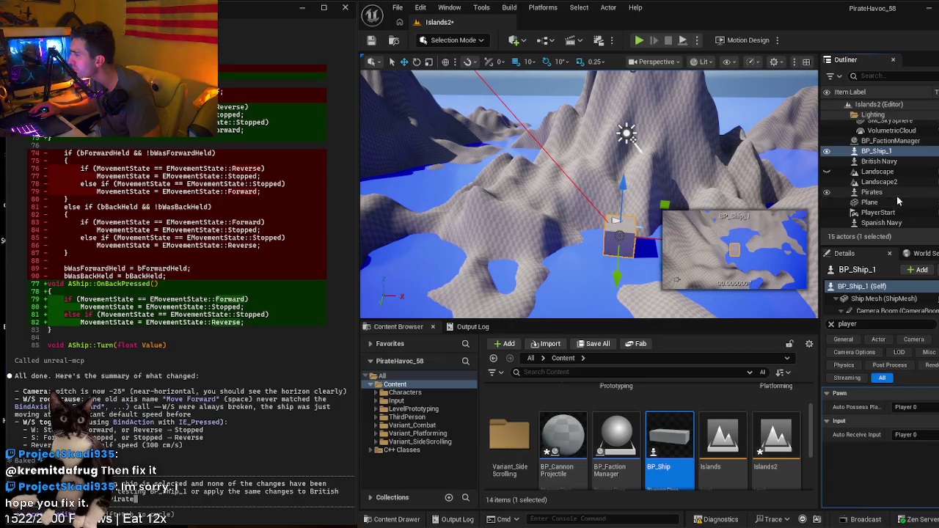
pyautogui.press('Return')
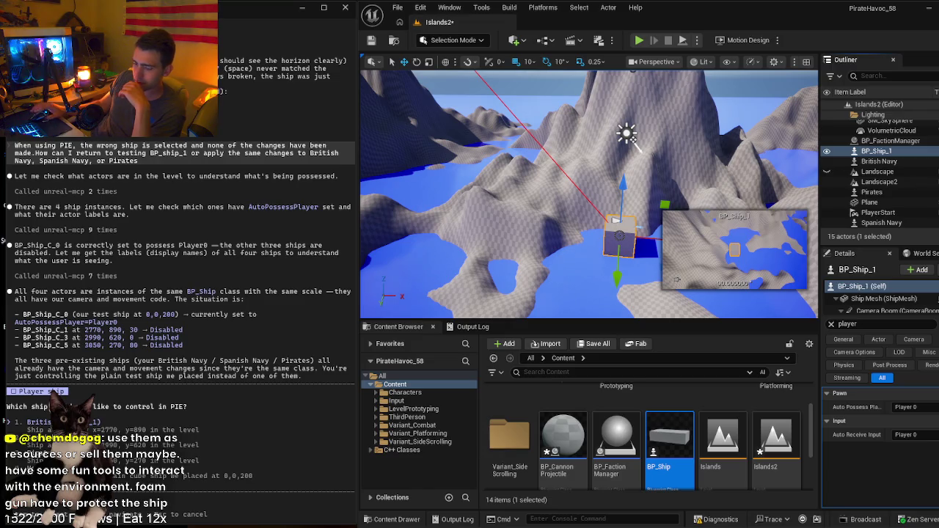
# - Answer Claude Code's ship question with 'Keep test ship (C_0)', then switch to the browser
pyautogui.press('Return')
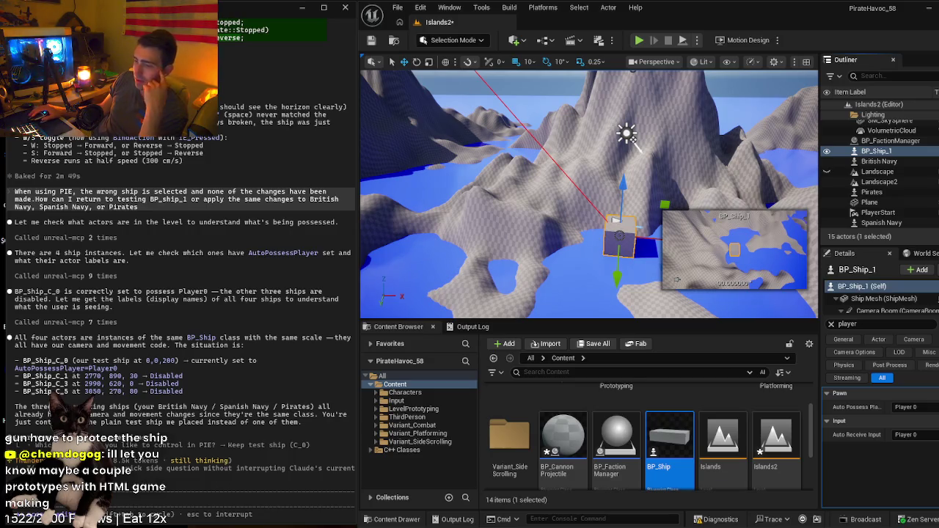
pyautogui.moveTo(222, 527)
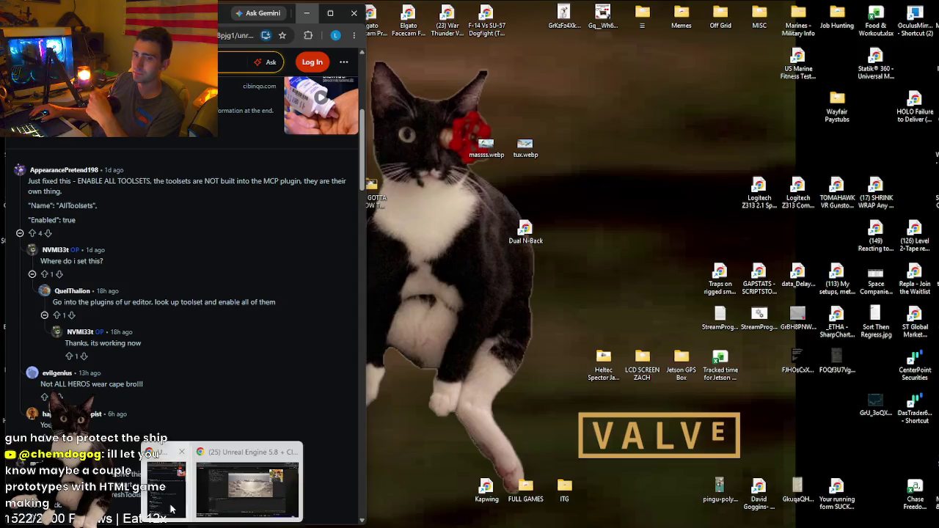
pyautogui.click(247, 484)
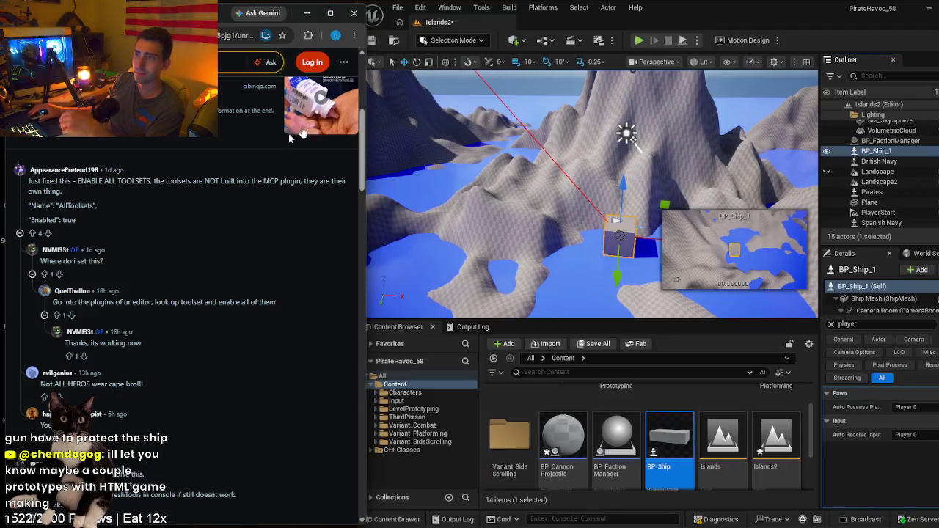
# - Search Google for 'the last stand game' and move its Kongregate page into a separate window
pyautogui.write('the last')
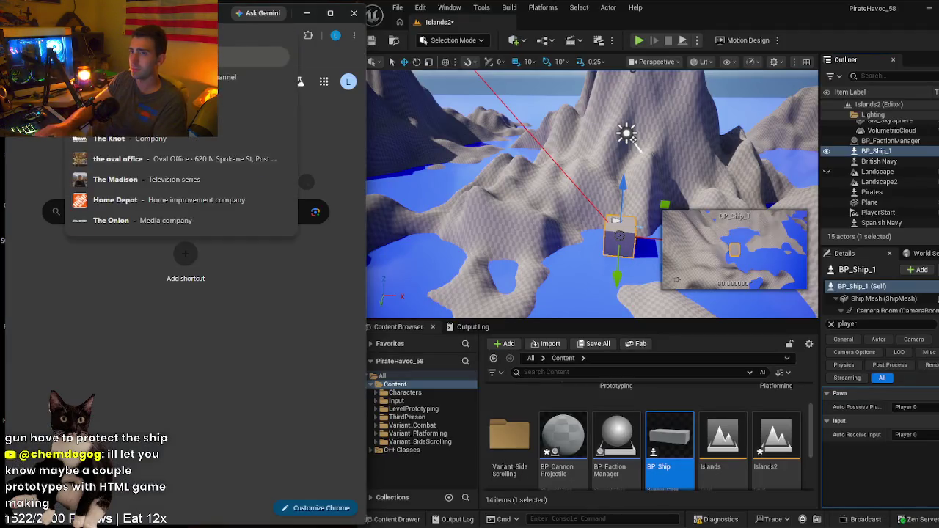
pyautogui.write(' stand of ellen cole')
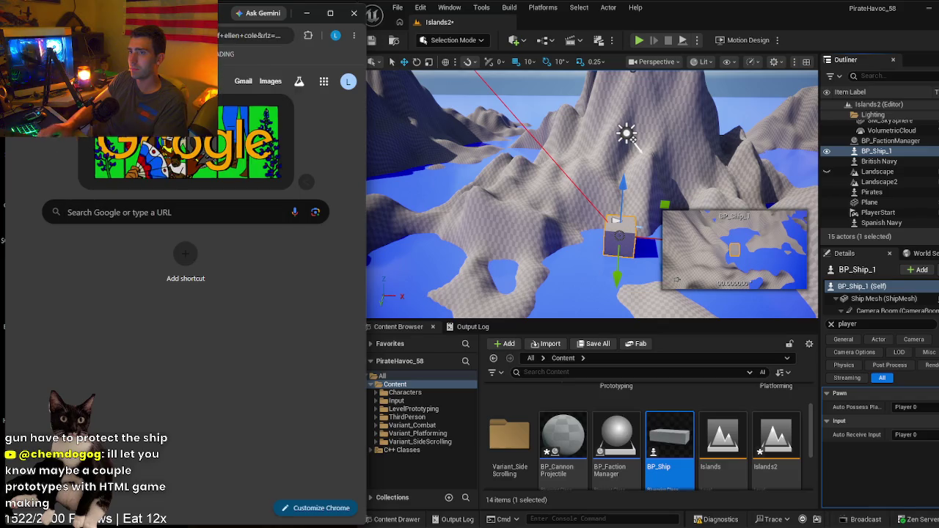
pyautogui.press('Return')
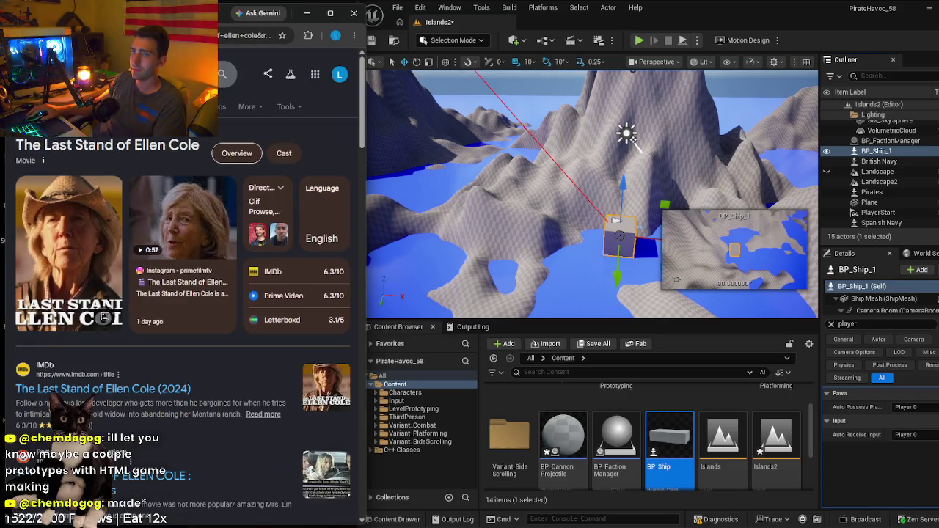
pyautogui.write('the last stand game')
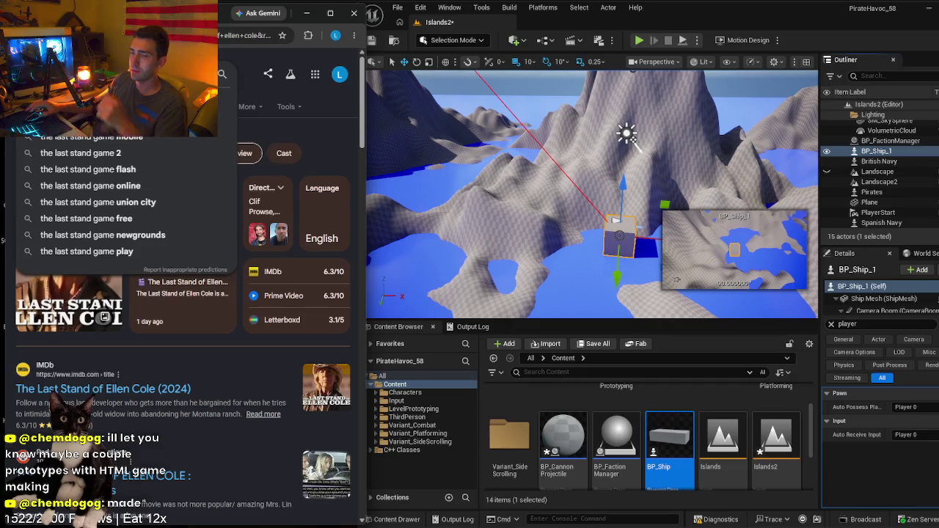
pyautogui.press('Return')
pyautogui.click(136, 210)
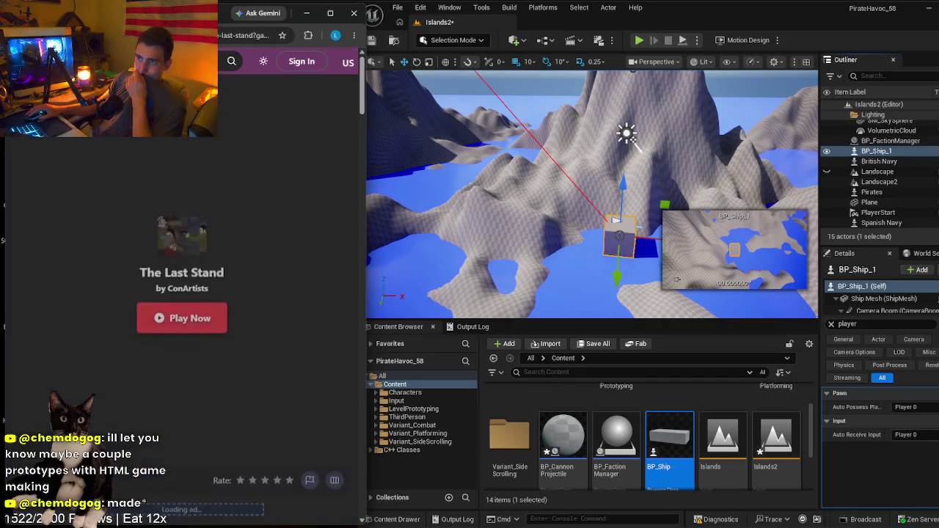
pyautogui.moveTo(170, 20)
pyautogui.mouseDown()
pyautogui.moveTo(410, 72)
pyautogui.moveTo(504, 49)
pyautogui.moveTo(511, 33)
pyautogui.moveTo(494, 20)
pyautogui.mouseUp()
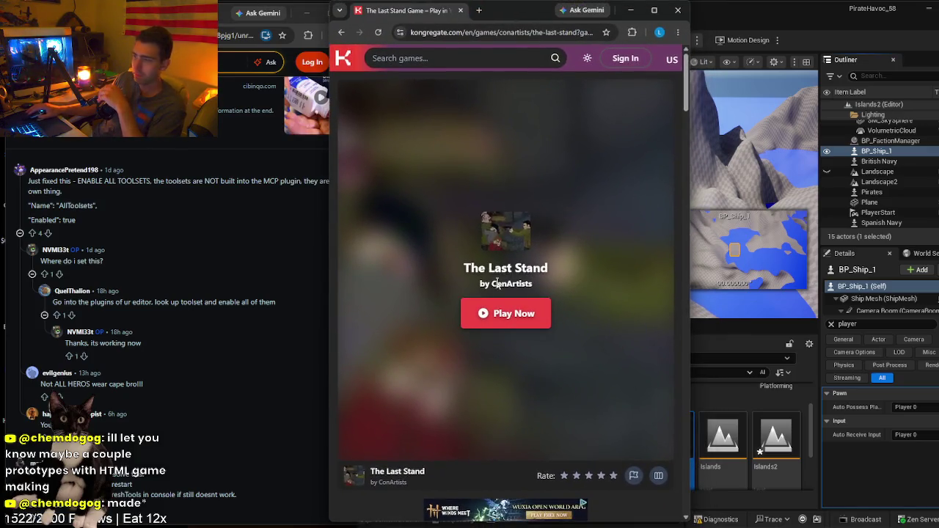
# - Launch The Last Stand in a widened window and get past its loading screen
pyautogui.click(509, 318)
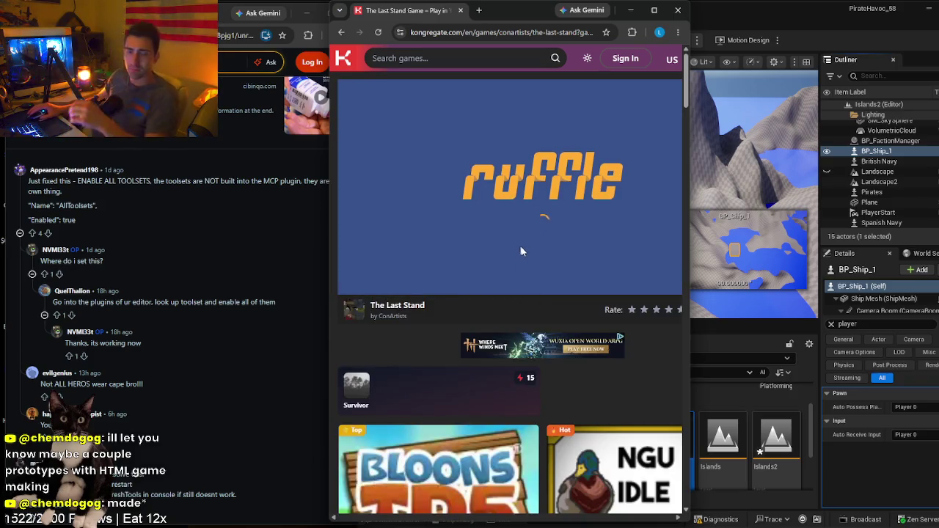
pyautogui.moveTo(616, 10); pyautogui.dragTo(522, 17)
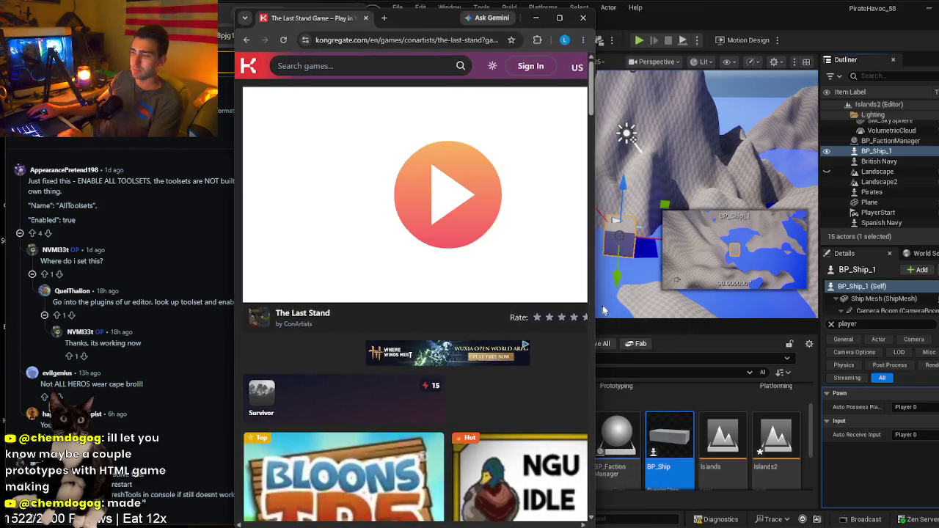
pyautogui.moveTo(596, 260); pyautogui.dragTo(767, 260)
pyautogui.click(533, 248)
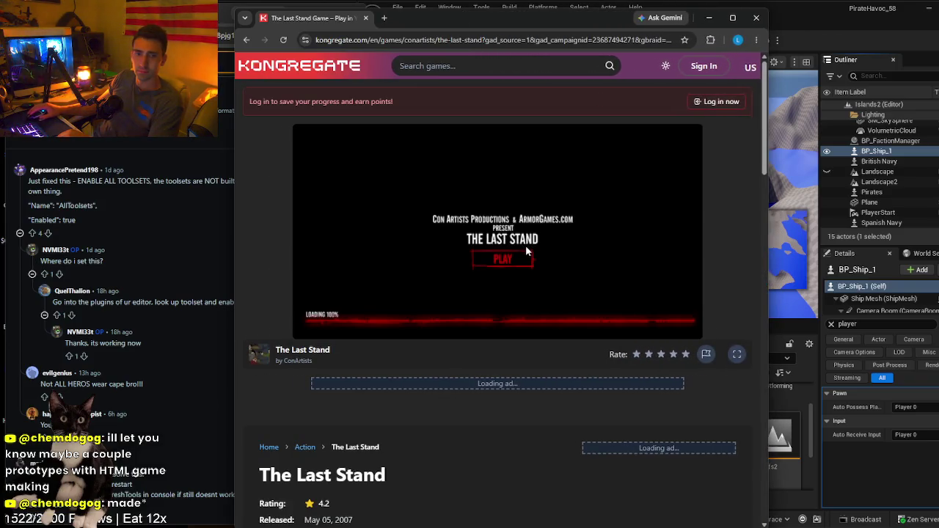
pyautogui.moveTo(232, 225); pyautogui.dragTo(102, 228)
pyautogui.moveTo(602, 24); pyautogui.dragTo(655, 19)
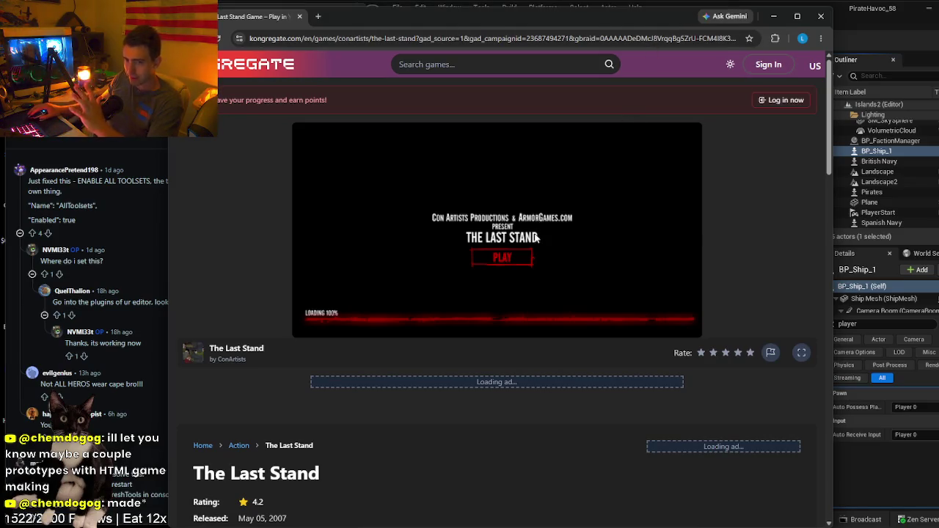
pyautogui.click(515, 260)
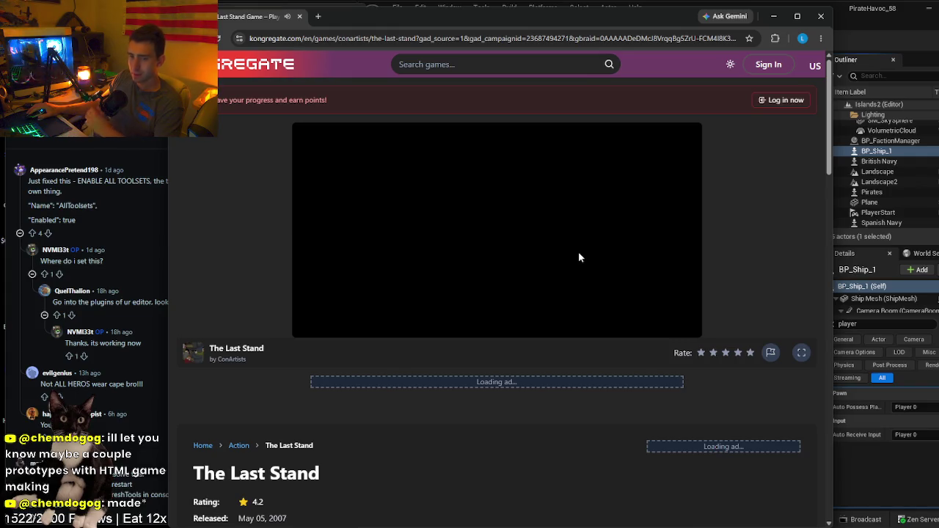
# - Lower the game's volume to 66% through the player's Volume Controls
pyautogui.rightClick(557, 257)
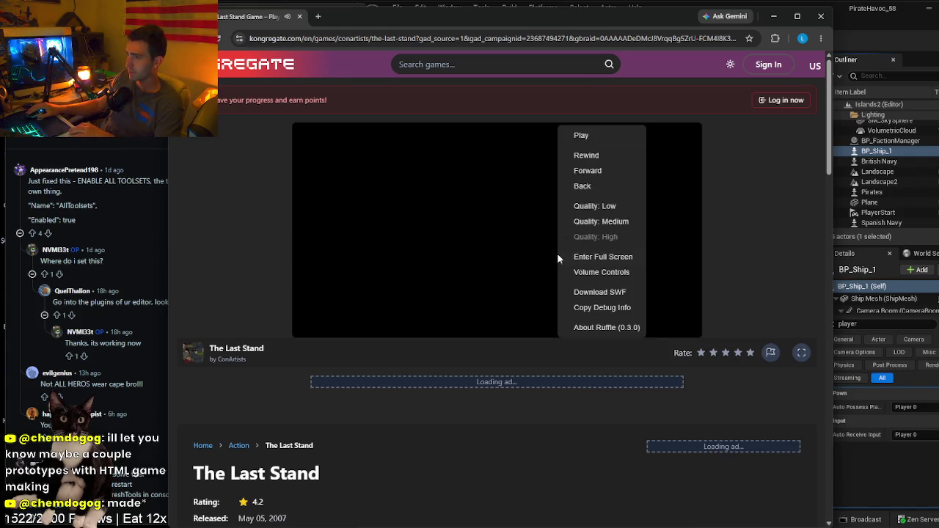
pyautogui.click(602, 272)
pyautogui.moveTo(513, 137); pyautogui.dragTo(494, 133)
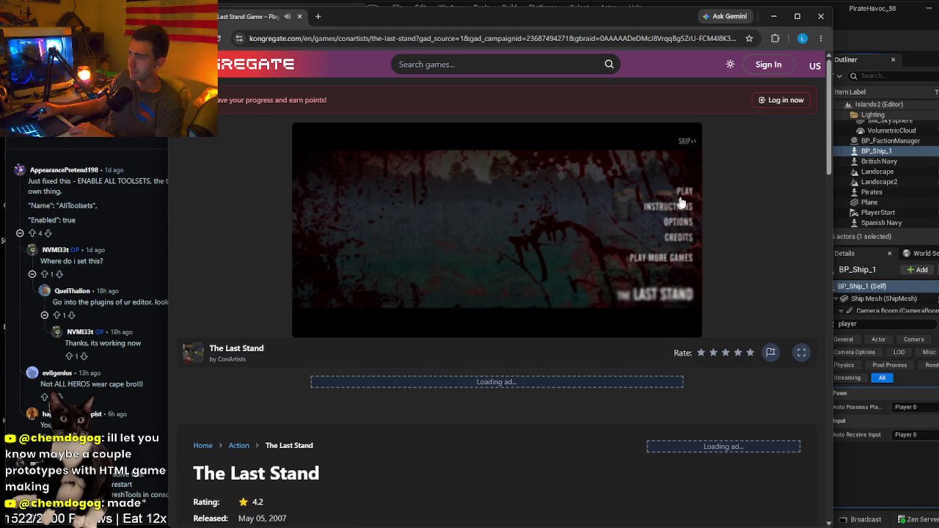
# - Start a new game, dismiss the Day 1 notes, and shoot zombies until Night 1 ends
pyautogui.click(683, 189)
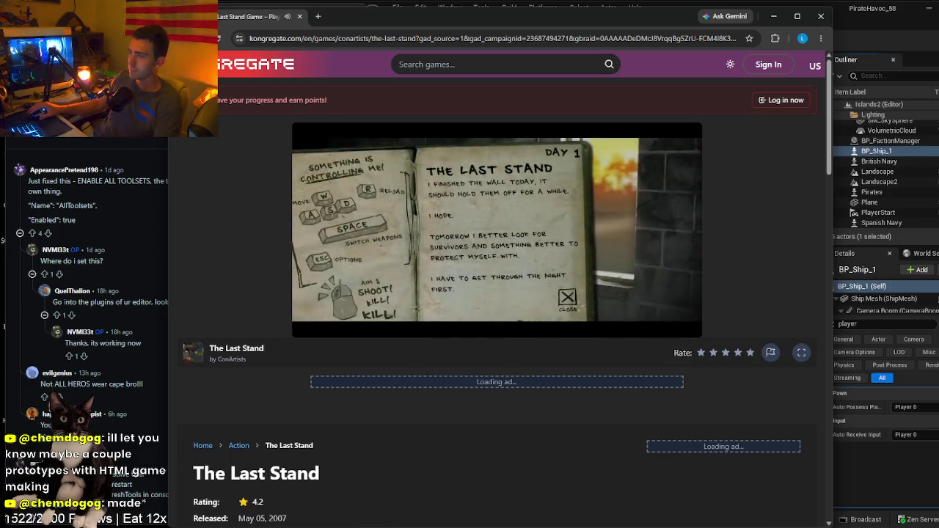
pyautogui.click(567, 297)
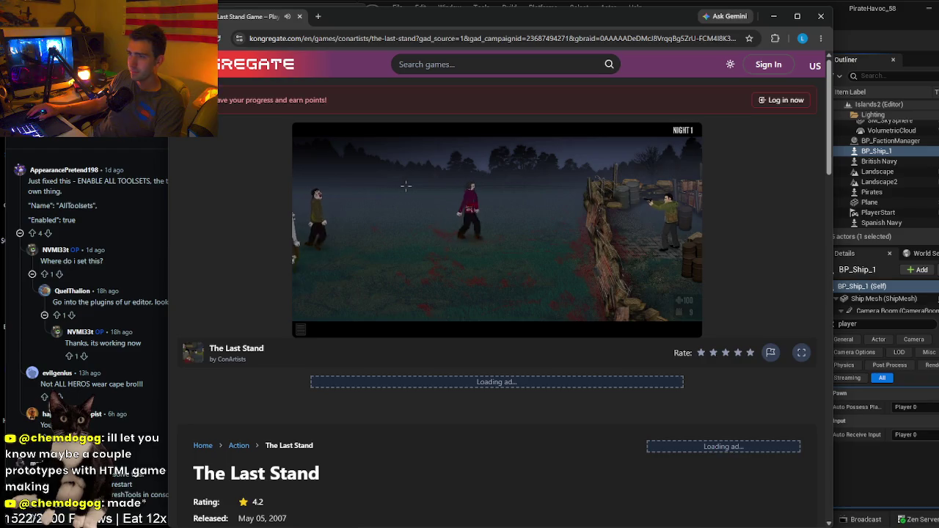
pyautogui.click(480, 202)
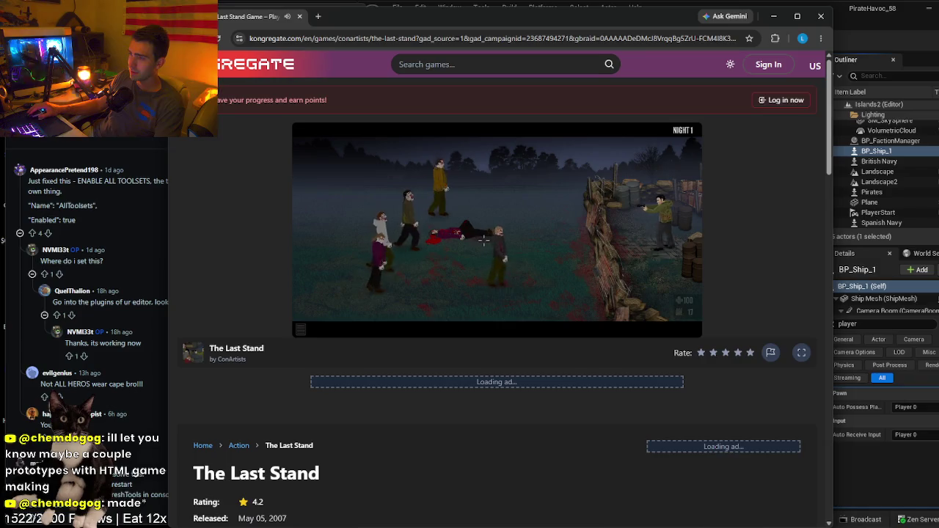
pyautogui.click(522, 235)
pyautogui.click(517, 162)
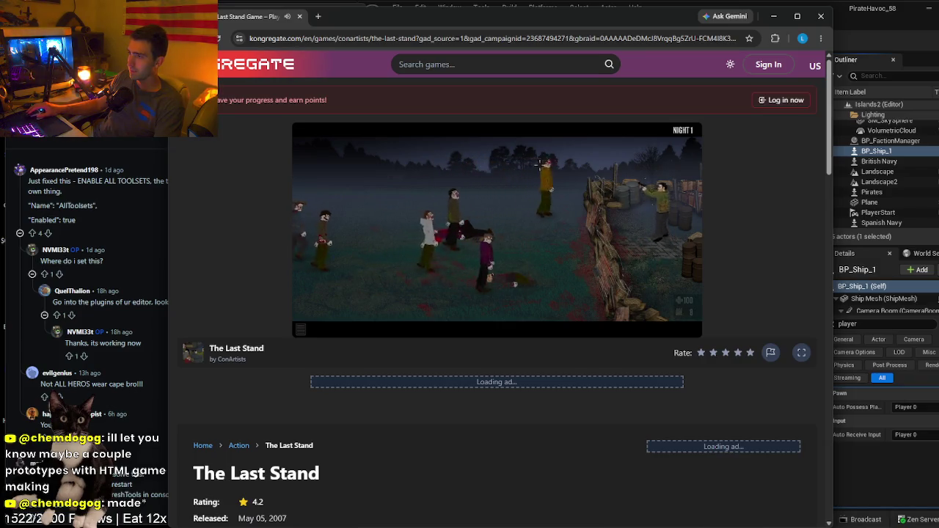
pyautogui.click(555, 243)
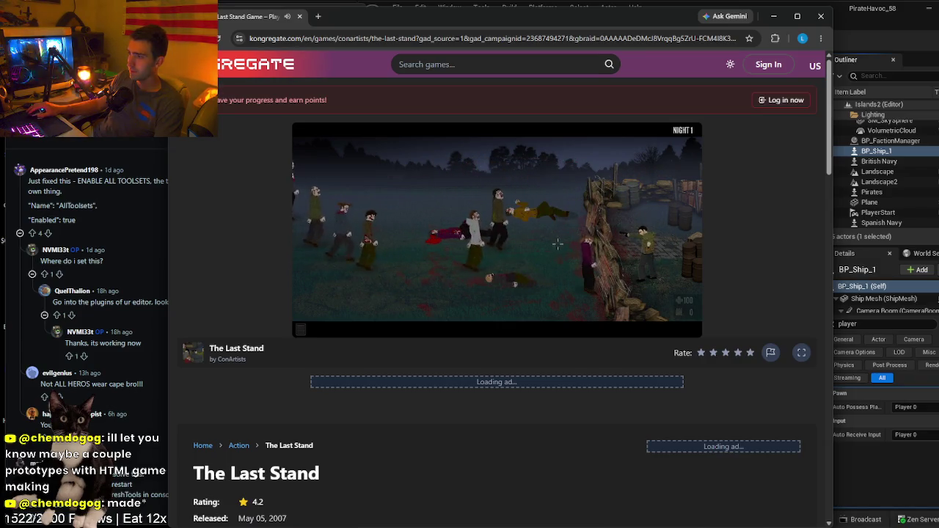
pyautogui.click(533, 195)
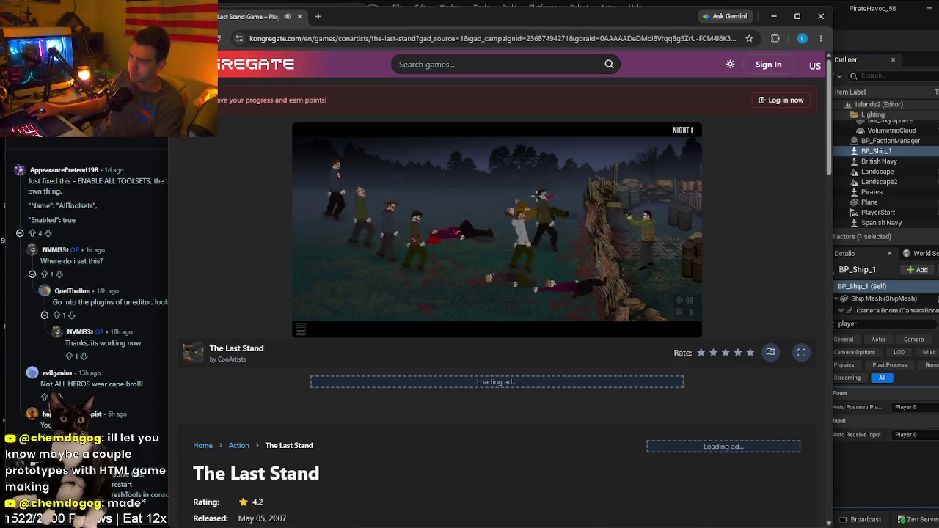
pyautogui.click(531, 229)
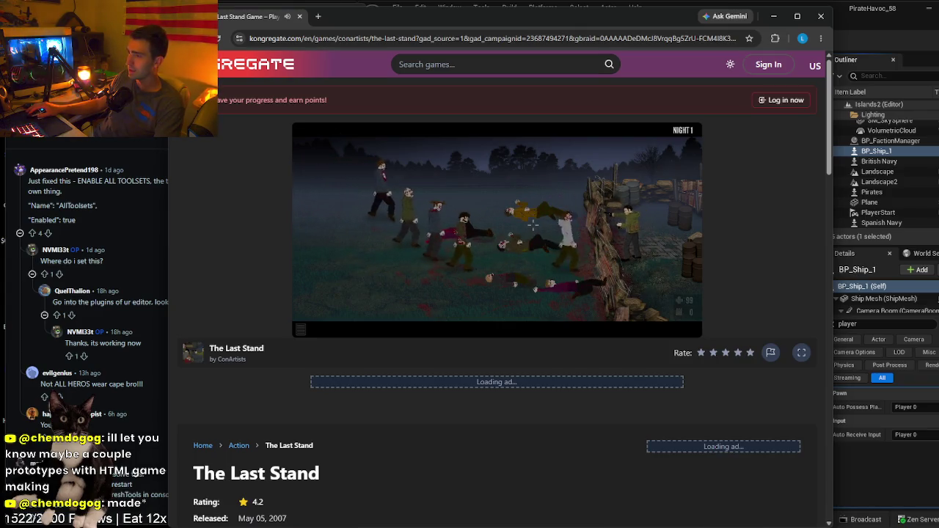
pyautogui.click(506, 220)
pyautogui.click(513, 242)
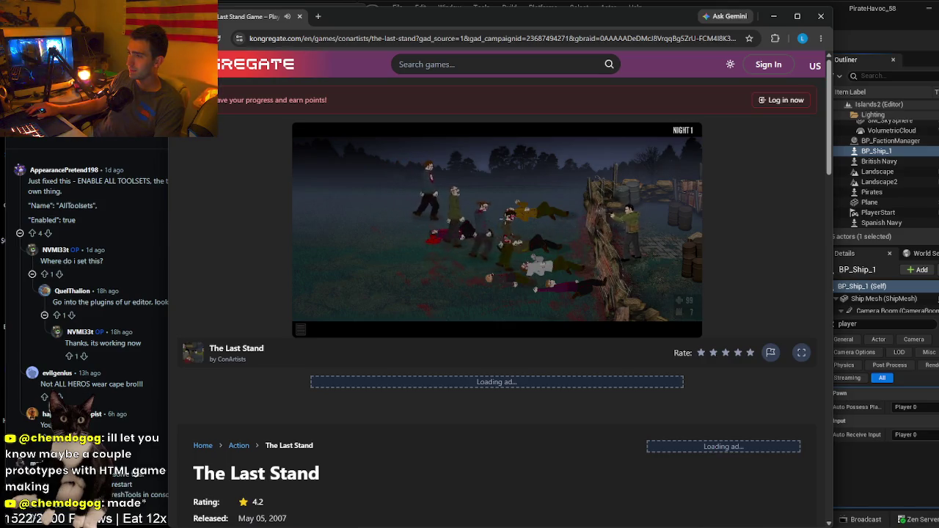
pyautogui.click(535, 235)
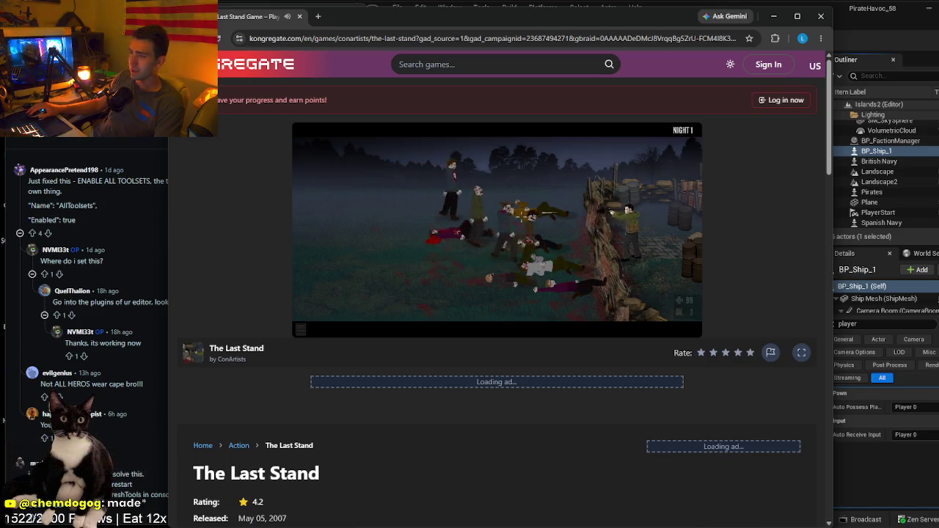
pyautogui.click(568, 220)
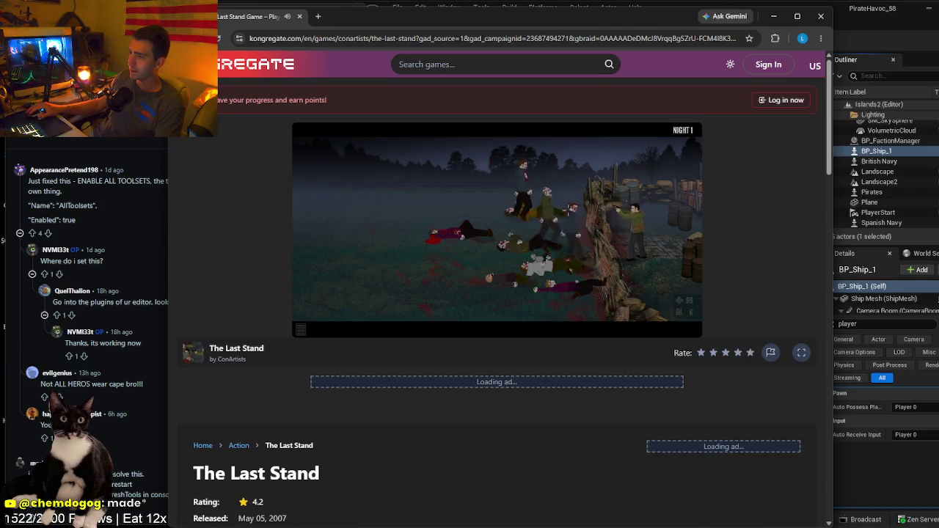
pyautogui.click(576, 192)
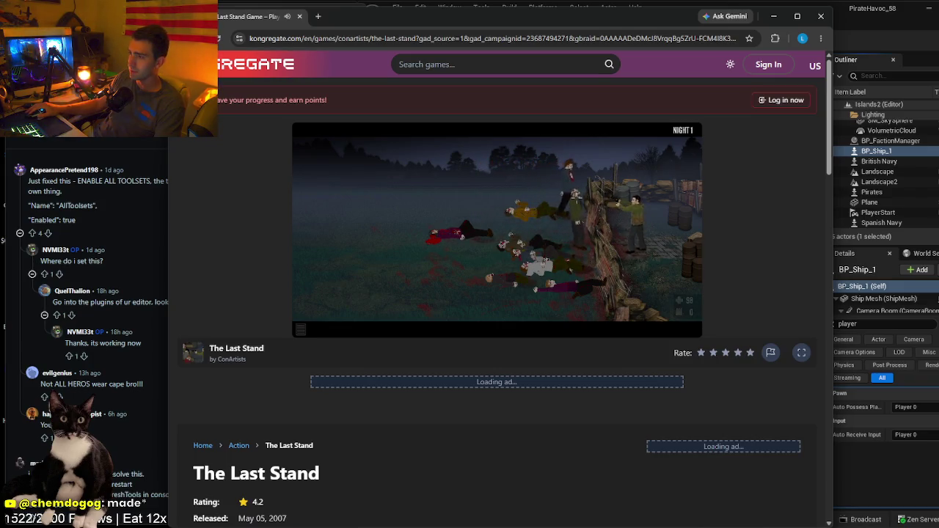
pyautogui.click(569, 188)
pyautogui.click(570, 189)
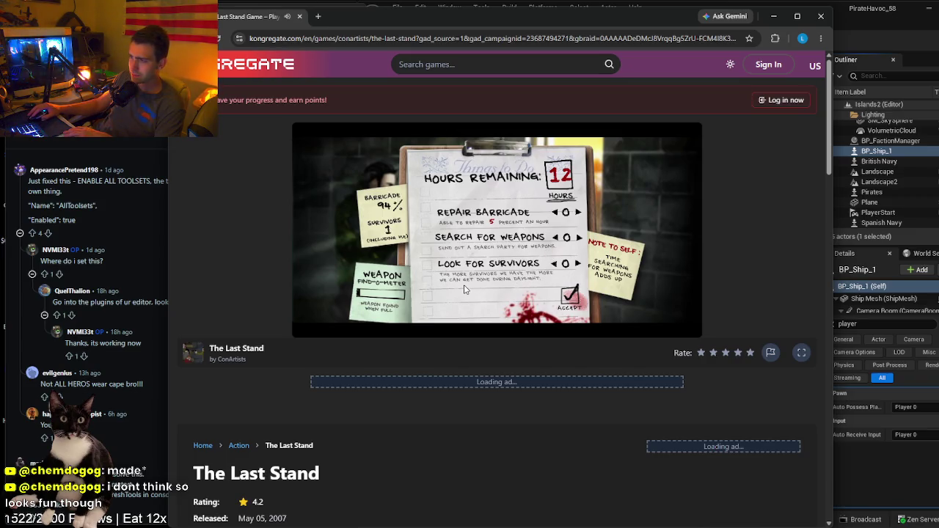
# - Split Day 1's hours between Search for Weapons and Look for Survivors
pyautogui.click(578, 264)
pyautogui.click(579, 239)
pyautogui.click(578, 239)
pyautogui.click(578, 239)
pyautogui.click(579, 239)
pyautogui.click(578, 239)
pyautogui.click(578, 239)
pyautogui.click(578, 264)
pyautogui.click(577, 264)
pyautogui.click(578, 264)
pyautogui.click(578, 264)
pyautogui.click(577, 264)
# - Accept the Day 1 plan, summary and weapons sheet to begin Night 2
pyautogui.click(571, 299)
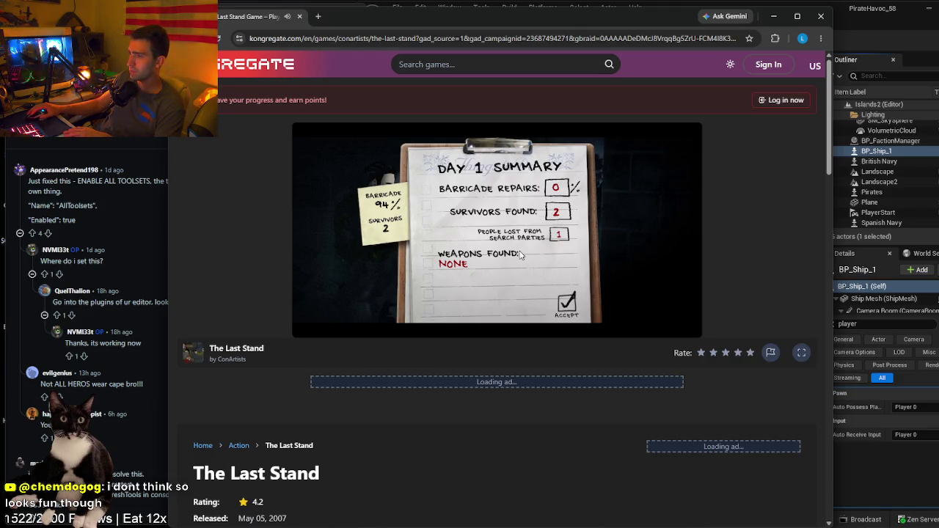
pyautogui.click(557, 303)
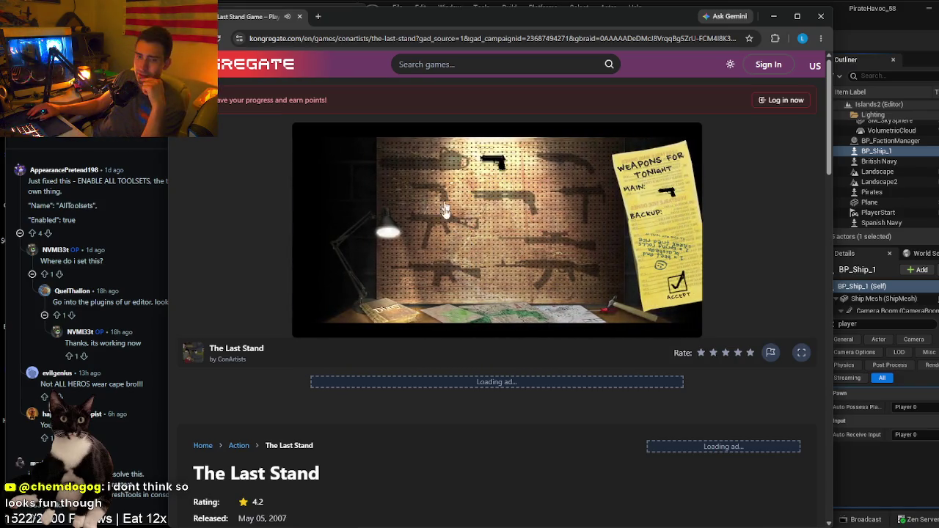
pyautogui.click(680, 288)
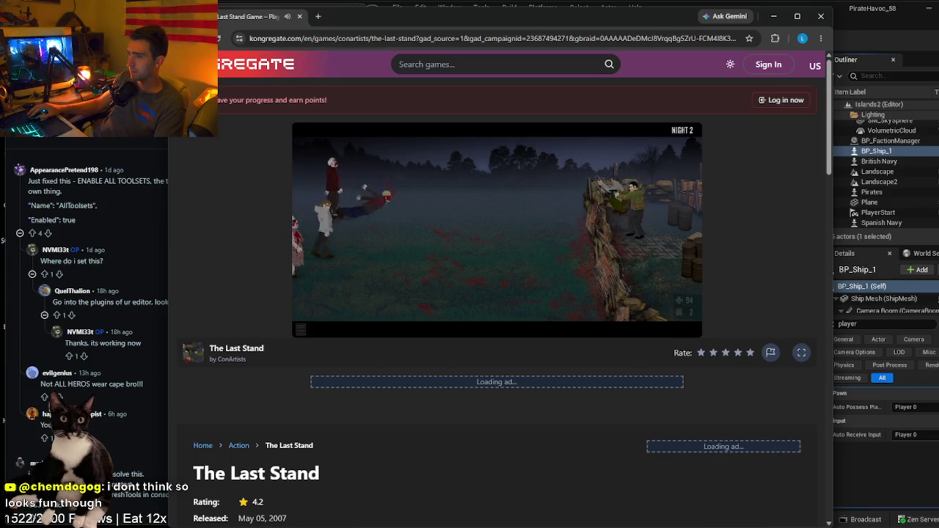
# - Shoot the first Night 2 zombies as they cross the field
pyautogui.click(404, 227)
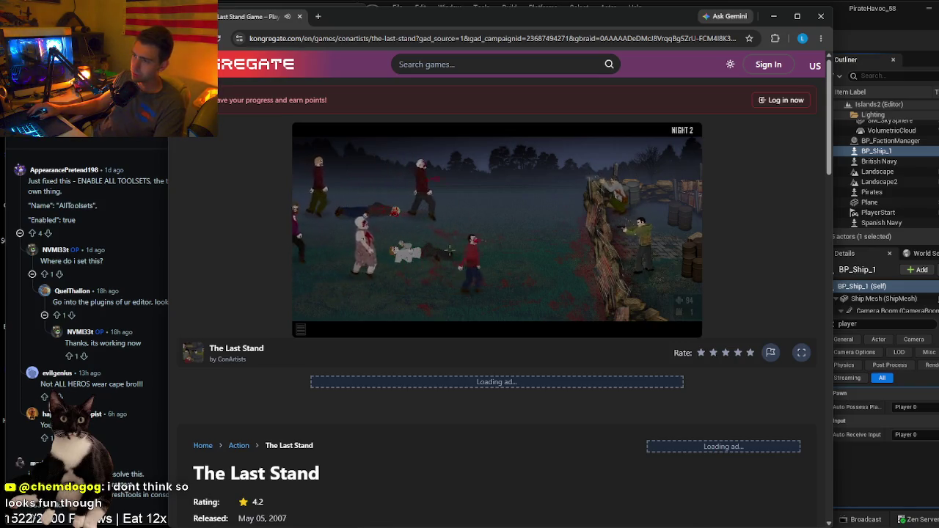
pyautogui.click(530, 253)
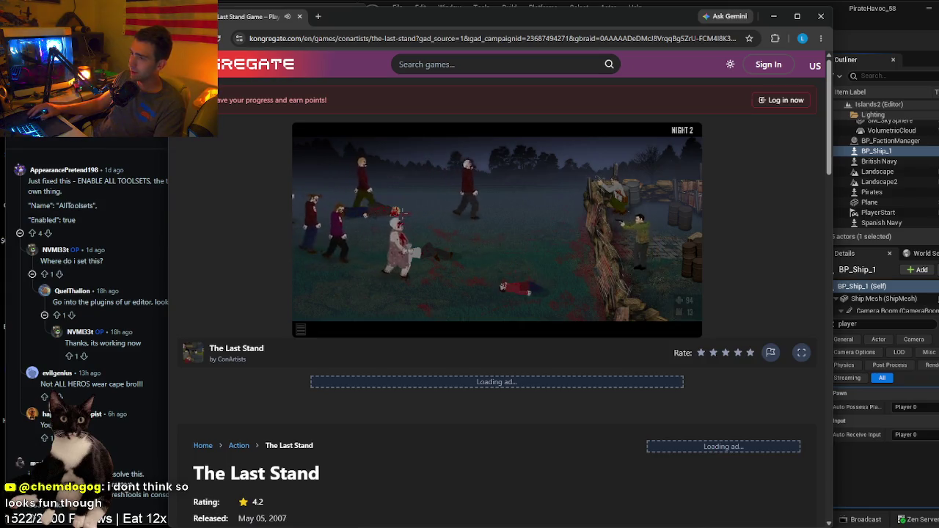
pyautogui.click(481, 175)
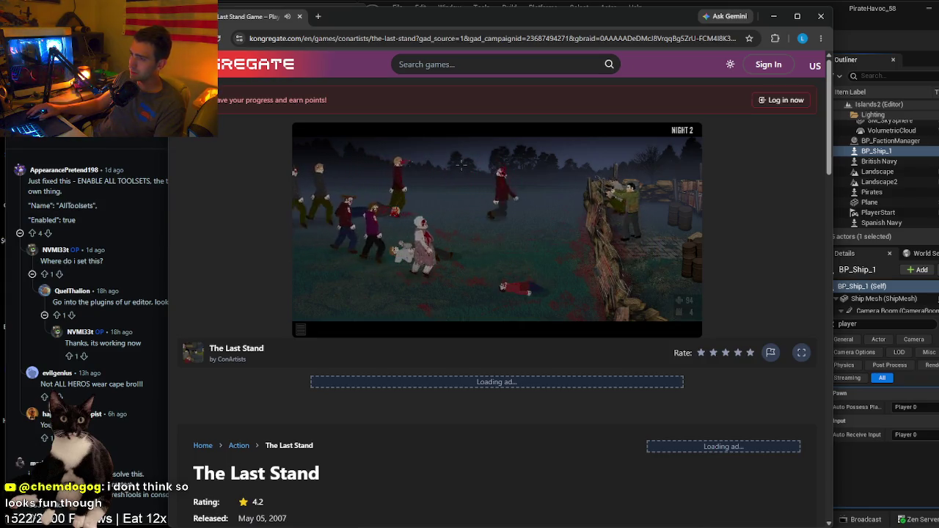
pyautogui.click(425, 235)
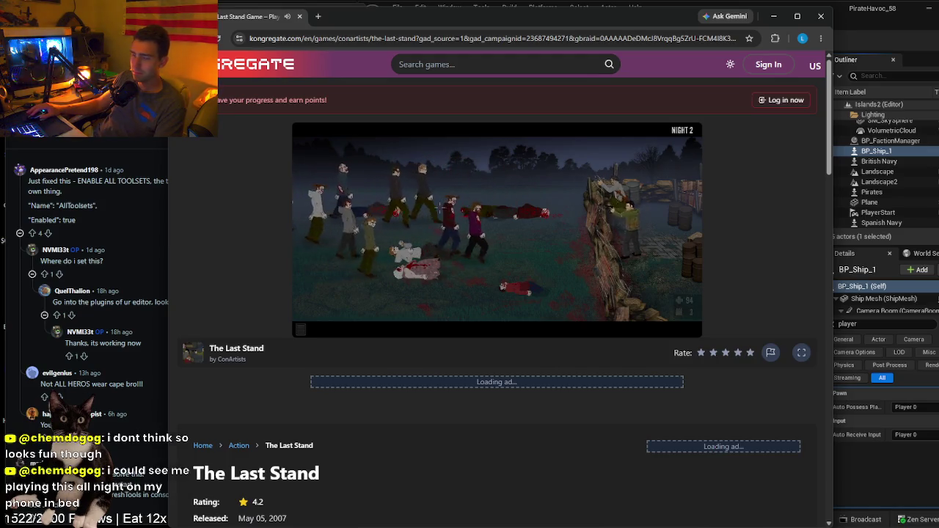
pyautogui.click(473, 213)
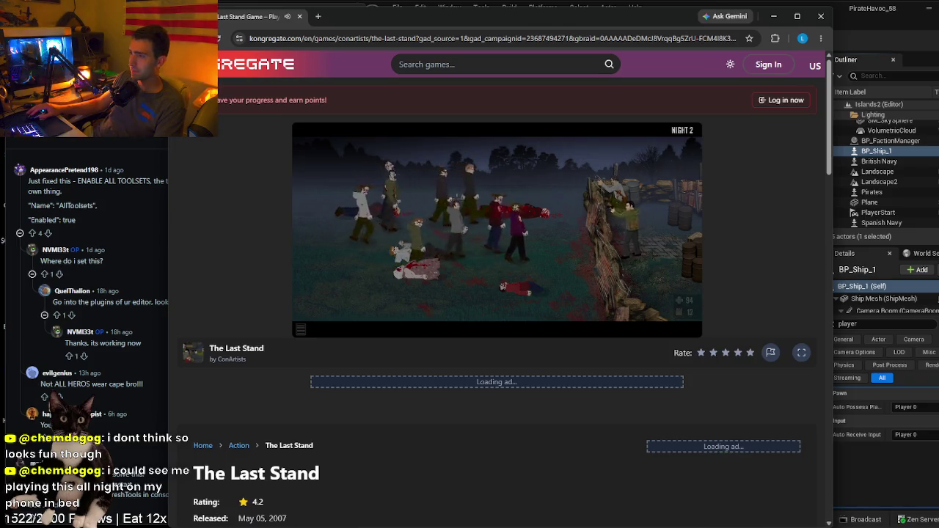
pyautogui.click(488, 201)
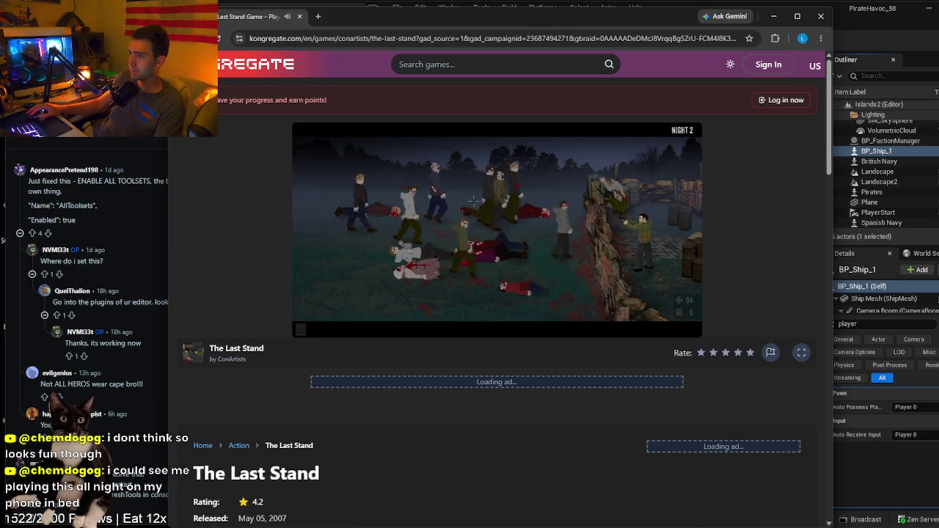
pyautogui.click(508, 187)
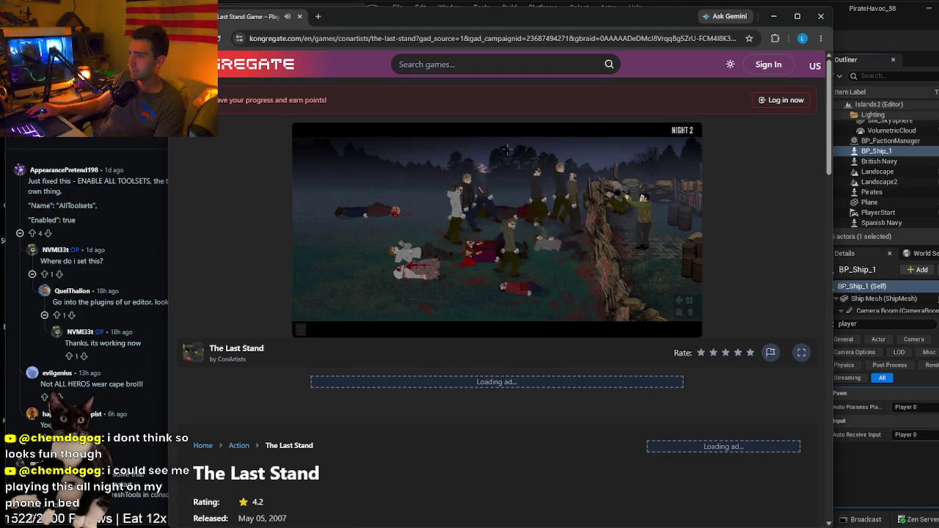
pyautogui.click(506, 168)
pyautogui.click(506, 187)
pyautogui.click(505, 201)
pyautogui.click(506, 217)
pyautogui.click(506, 227)
# - Clear the zombies piling on the barricade, then accept the Day 2 plan (Repair 2, Weapons 10)
pyautogui.click(506, 223)
pyautogui.click(506, 216)
pyautogui.click(506, 209)
pyautogui.click(506, 202)
pyautogui.click(505, 194)
pyautogui.click(504, 189)
pyautogui.click(504, 183)
pyautogui.click(504, 179)
pyautogui.click(518, 189)
pyautogui.click(518, 190)
pyautogui.click(518, 189)
pyautogui.click(514, 193)
pyautogui.click(514, 192)
pyautogui.click(514, 193)
pyautogui.click(513, 193)
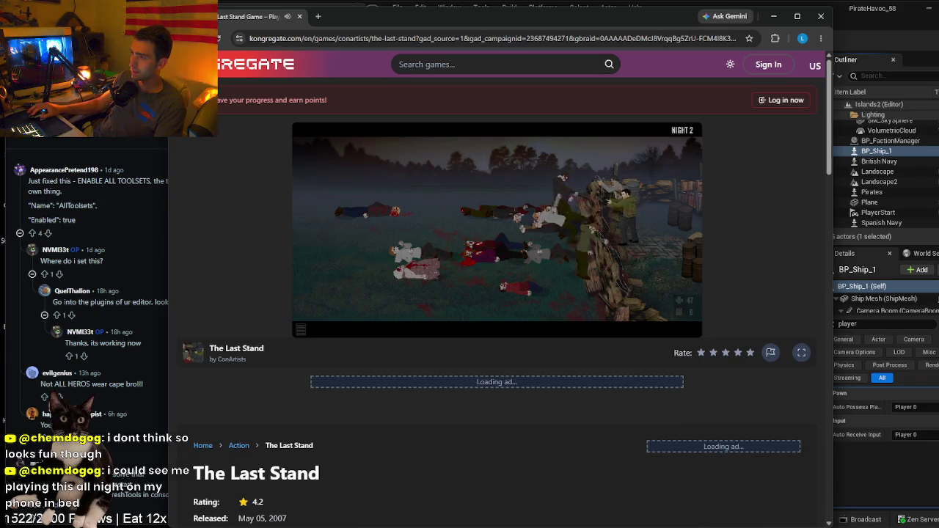
pyautogui.click(519, 220)
pyautogui.click(523, 234)
pyautogui.click(525, 253)
pyautogui.click(530, 275)
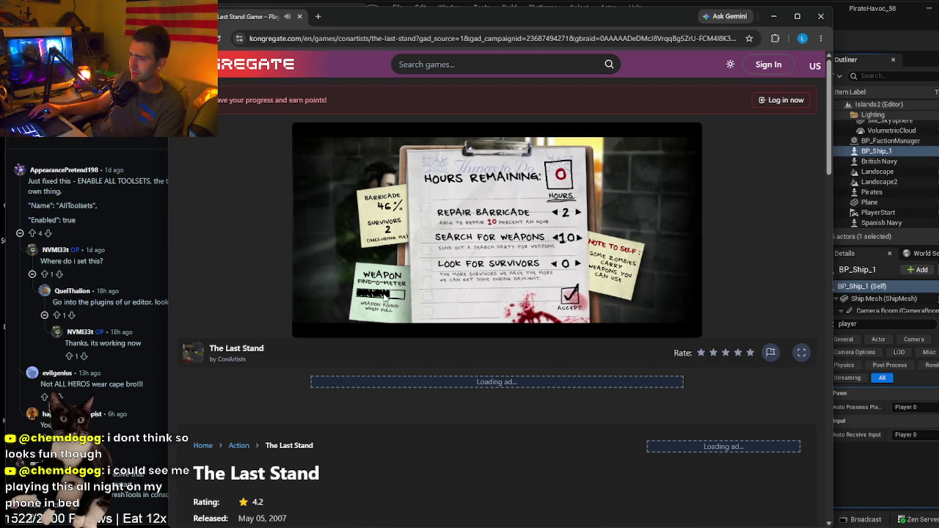
pyautogui.click(579, 308)
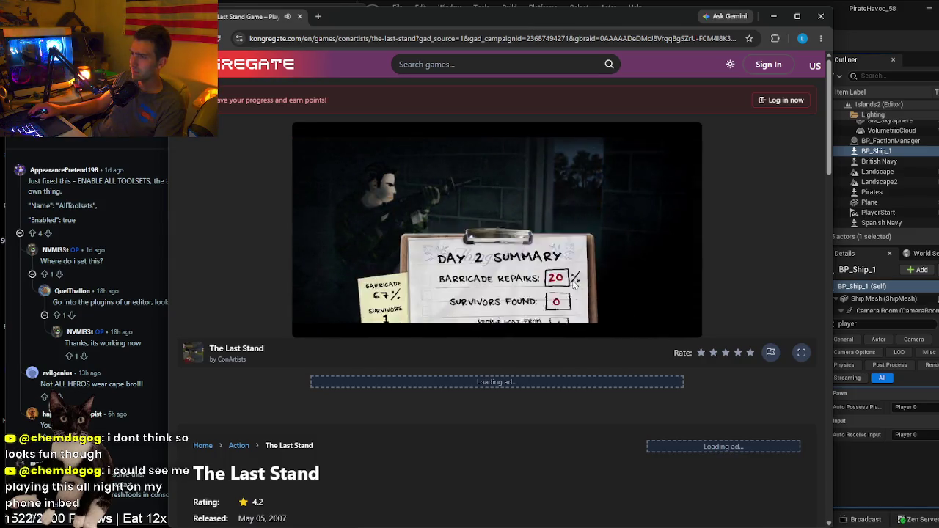
# - Dismiss the Day 2 summary, equip the revolver as backup weapon, and start Night 3
pyautogui.click(571, 305)
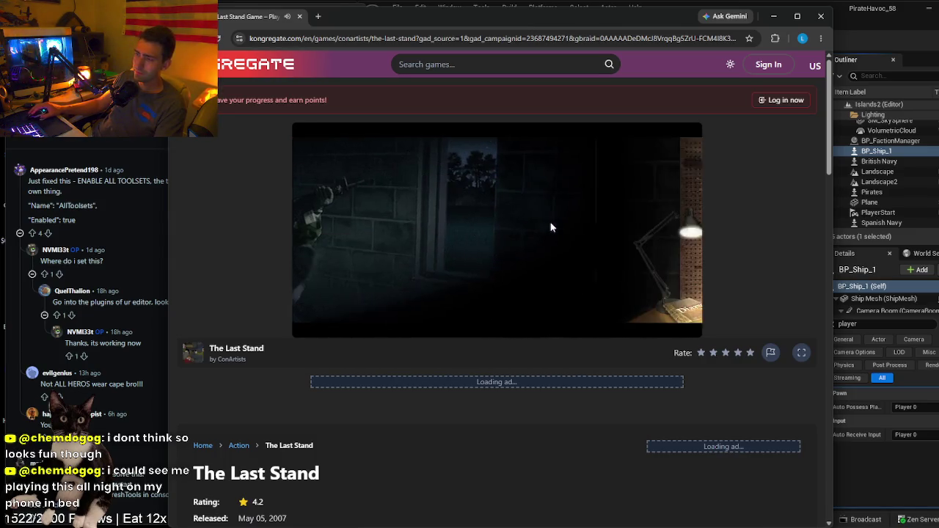
pyautogui.click(437, 195)
pyautogui.click(671, 285)
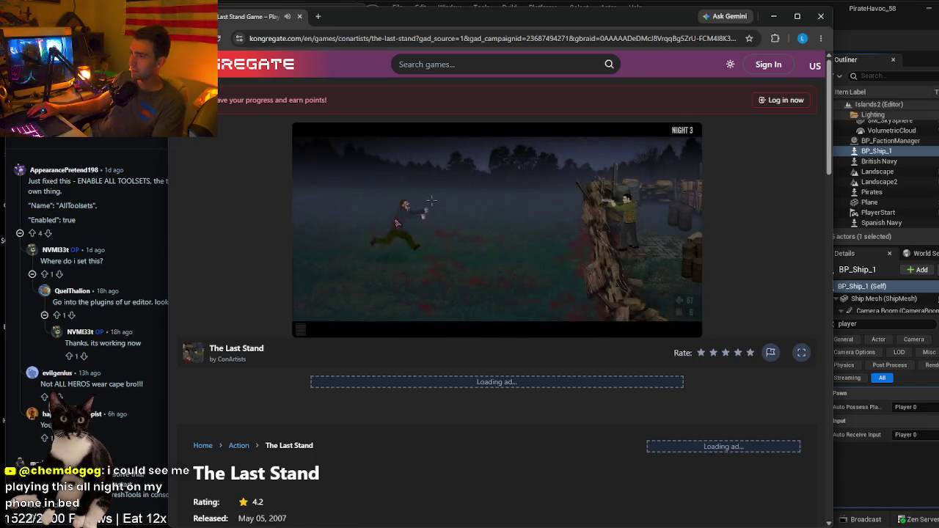
# - Shoot the Night 3 zombies until the night ends and the day planner appears
pyautogui.click(350, 244)
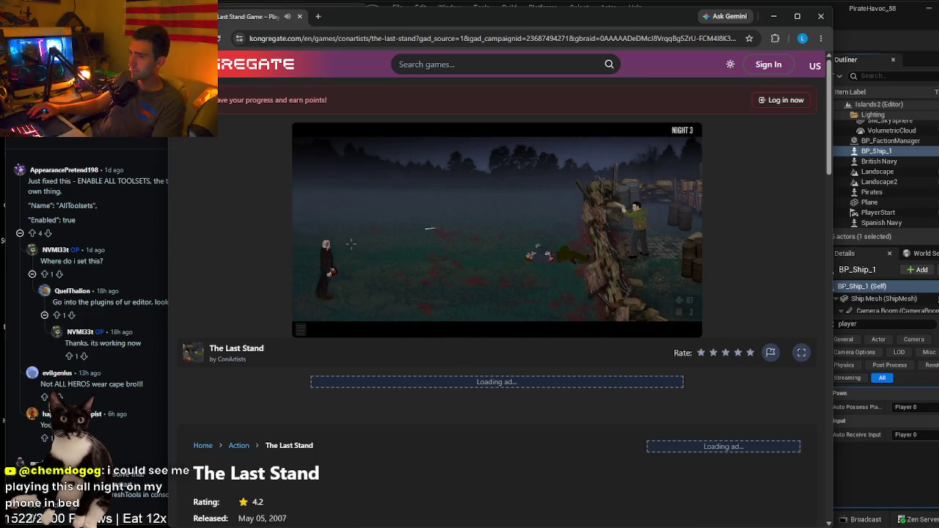
pyautogui.click(358, 238)
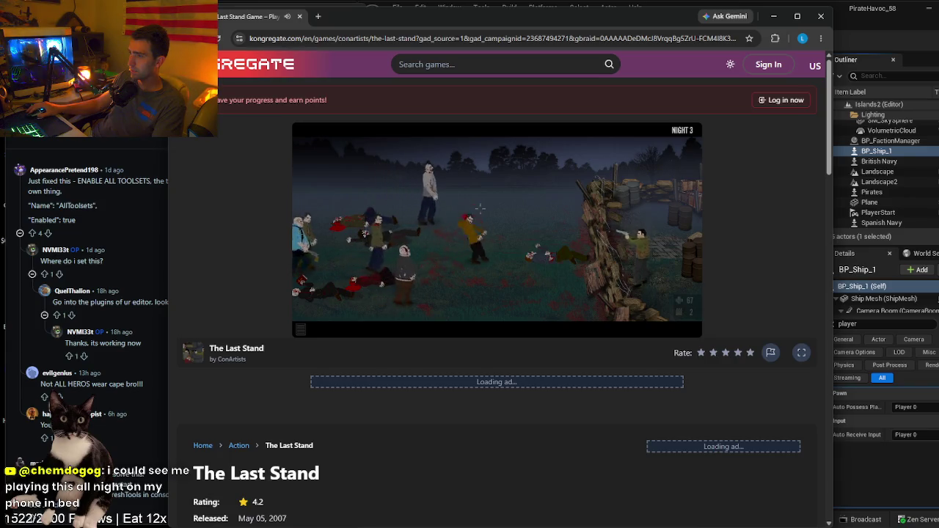
pyautogui.click(468, 207)
pyautogui.click(477, 180)
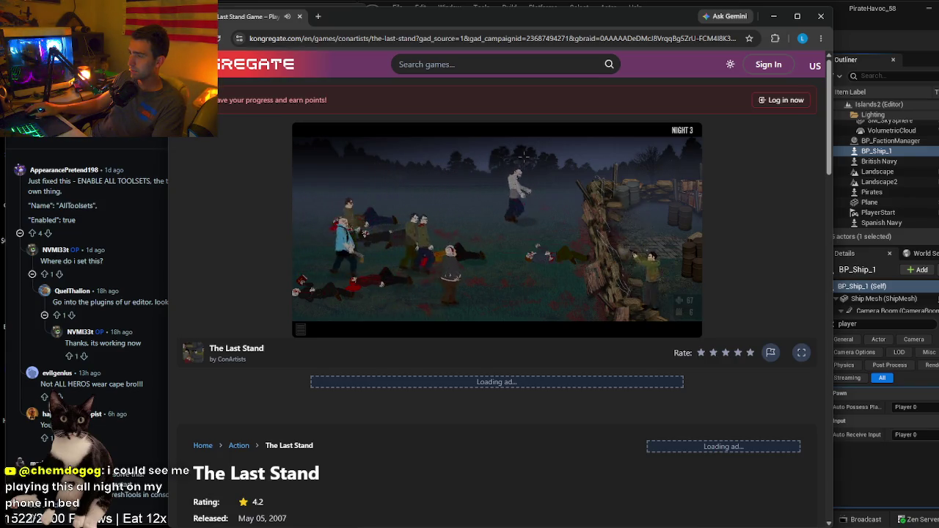
pyautogui.click(444, 242)
pyautogui.click(506, 220)
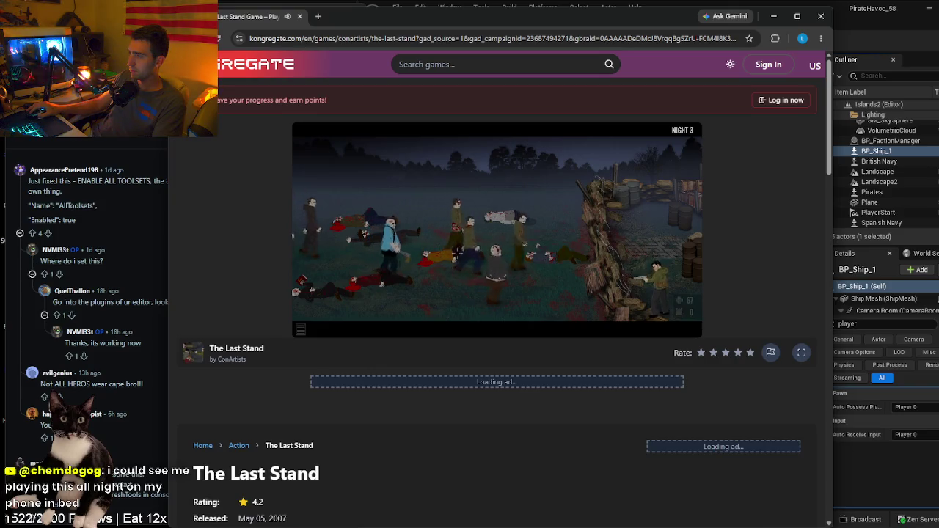
pyautogui.click(538, 223)
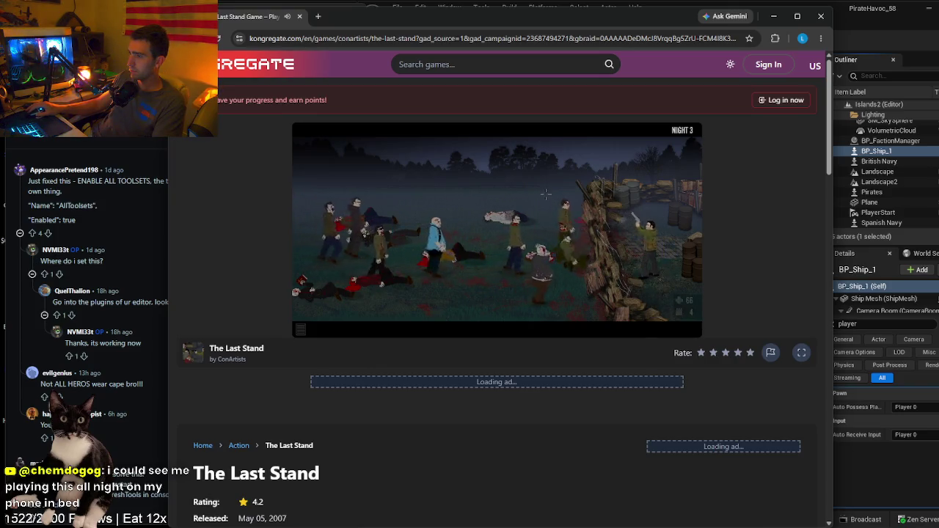
pyautogui.click(561, 257)
pyautogui.click(550, 272)
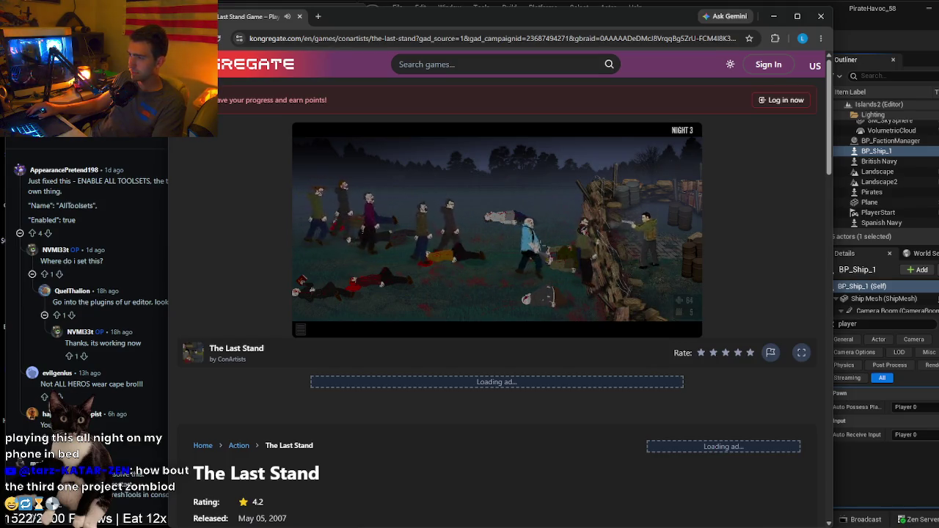
pyautogui.click(550, 242)
pyautogui.click(529, 212)
pyautogui.click(532, 208)
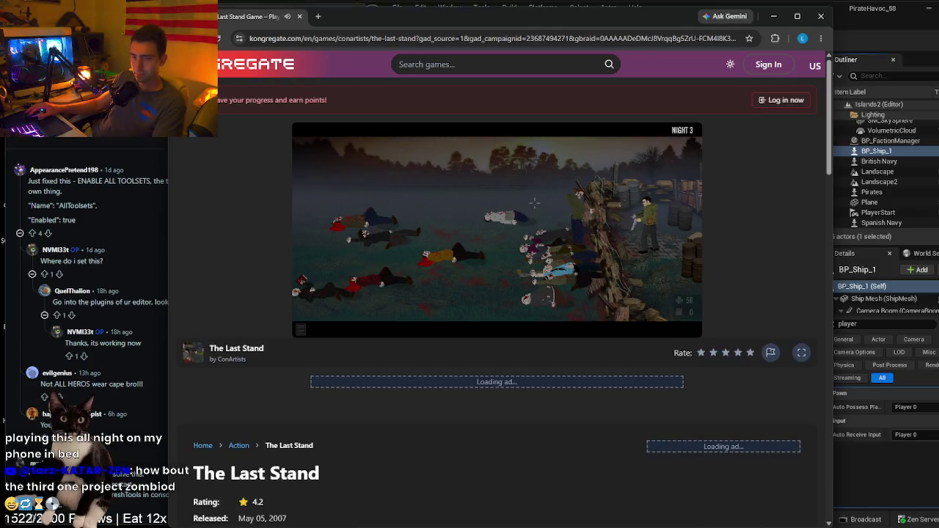
pyautogui.click(536, 204)
pyautogui.click(539, 200)
pyautogui.click(540, 194)
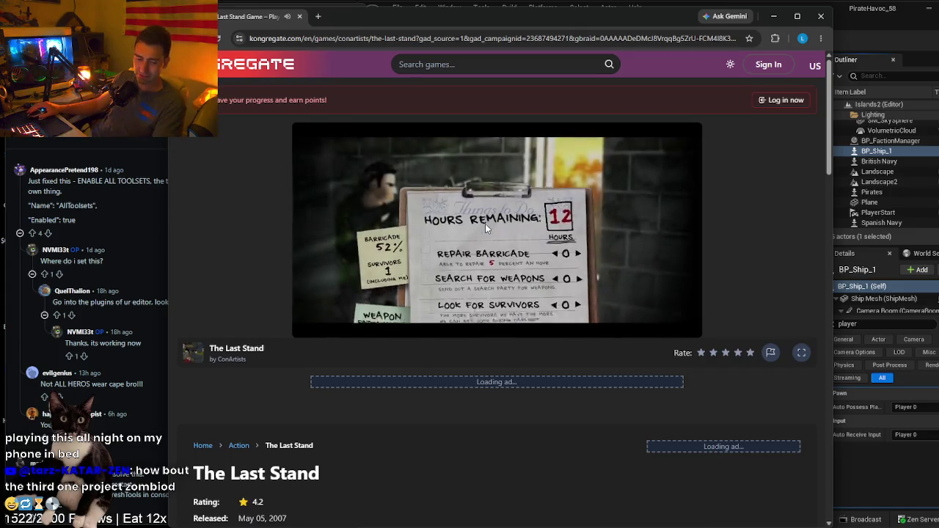
# - Put Day 3's hours into barricade repairs and accept the plan, summary and weapons to start Night 4
pyautogui.click(578, 213)
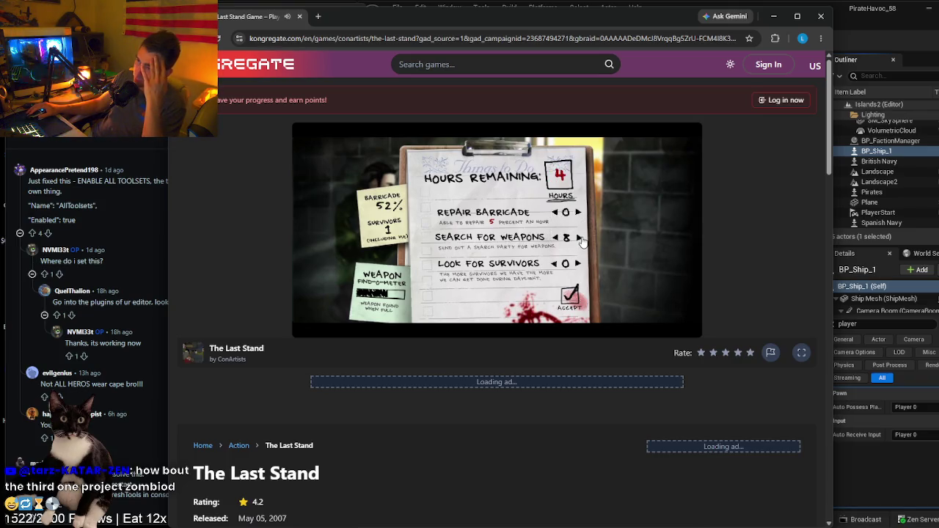
pyautogui.click(578, 213)
pyautogui.click(577, 213)
pyautogui.click(578, 213)
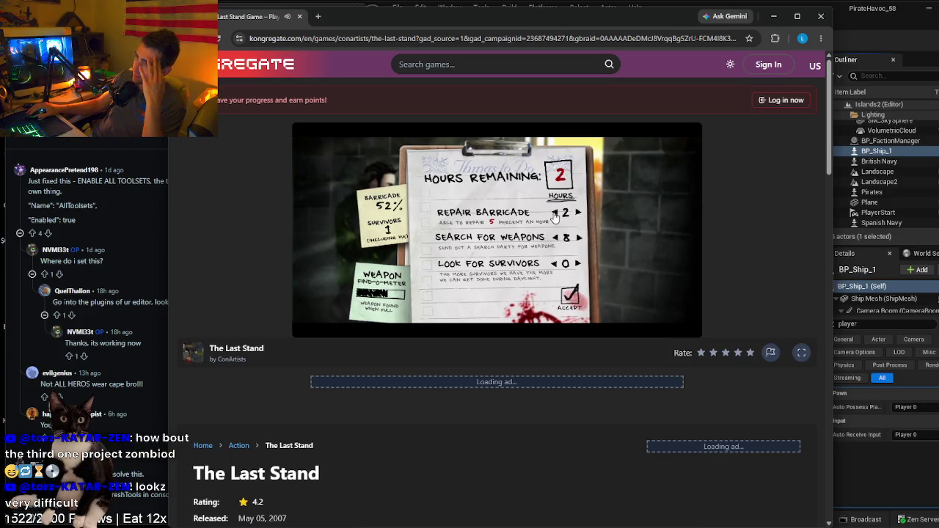
pyautogui.click(576, 300)
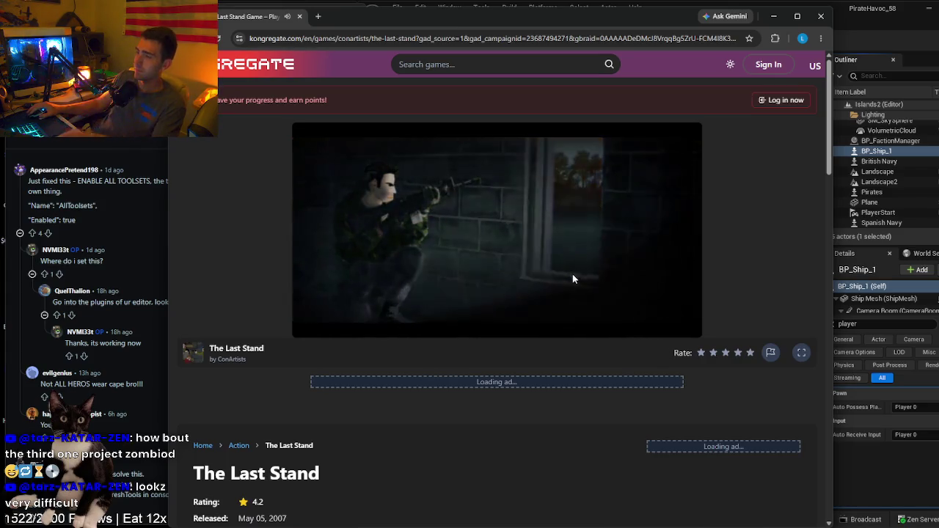
pyautogui.click(568, 304)
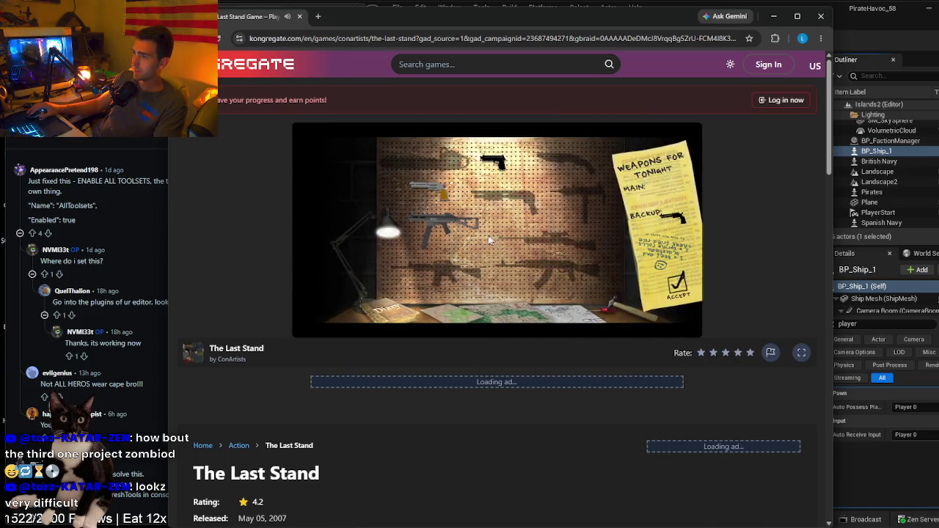
pyautogui.click(670, 285)
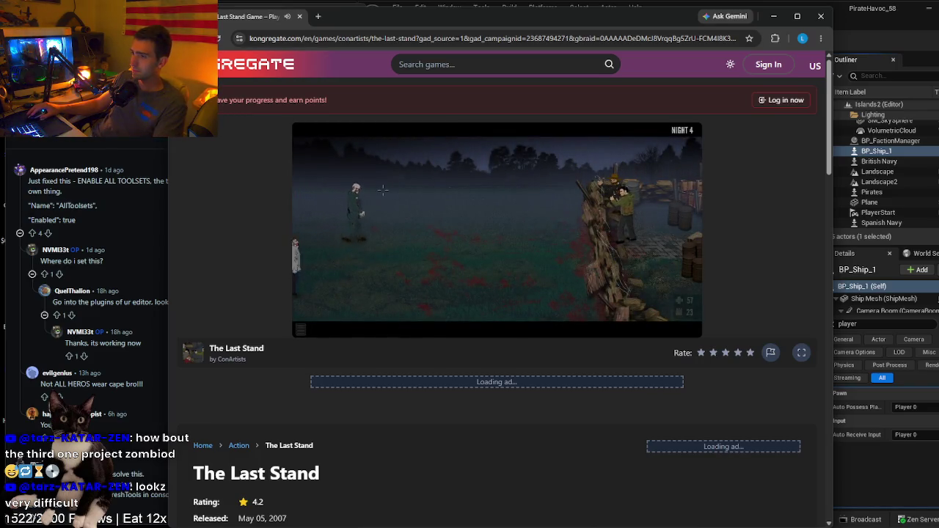
pyautogui.click(331, 196)
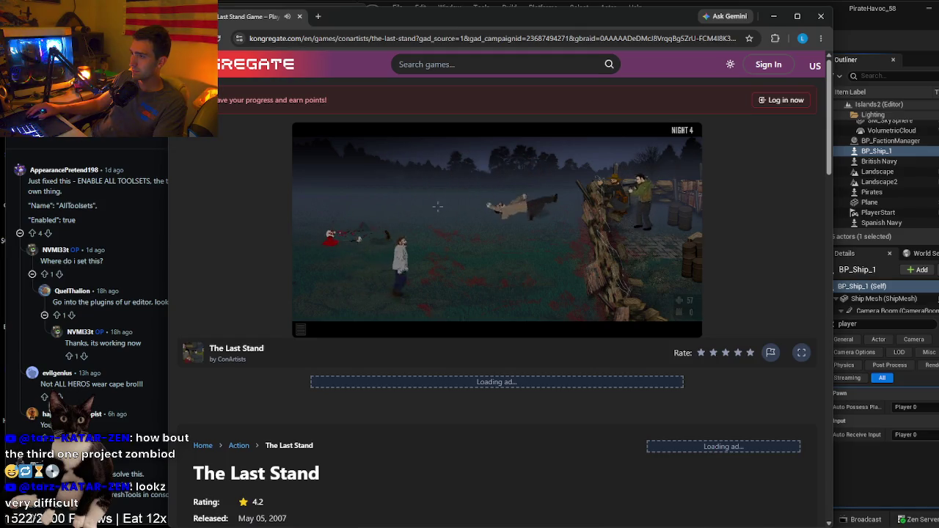
# - Shoot and reload through Night 4's zombie waves
pyautogui.click(447, 243)
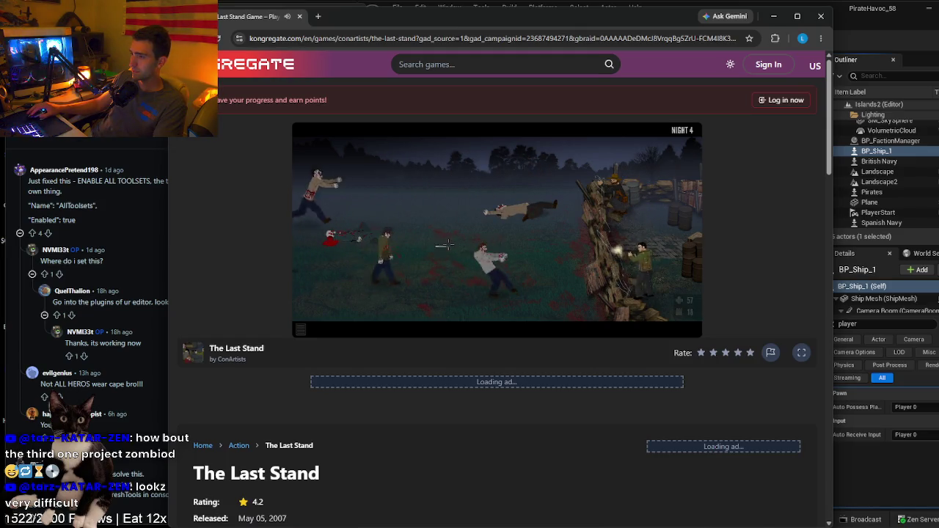
pyautogui.click(469, 191)
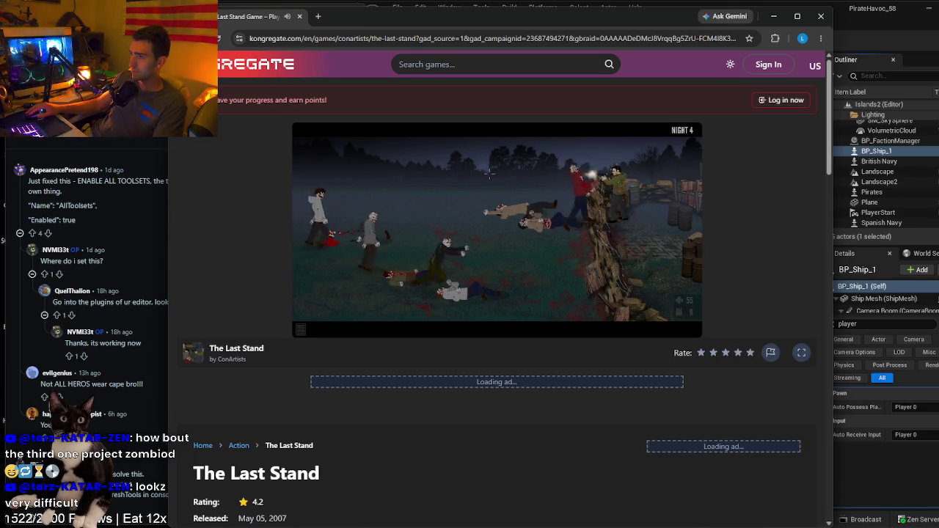
pyautogui.click(520, 278)
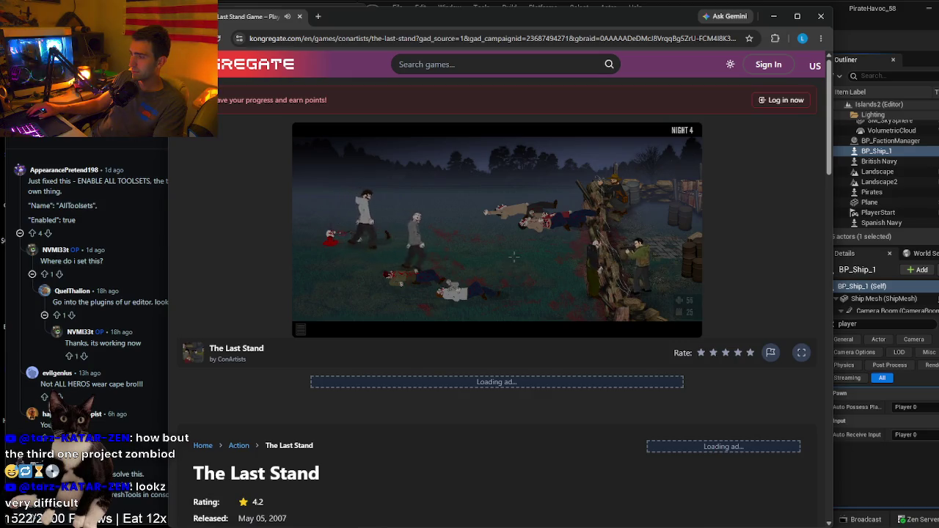
pyautogui.click(438, 215)
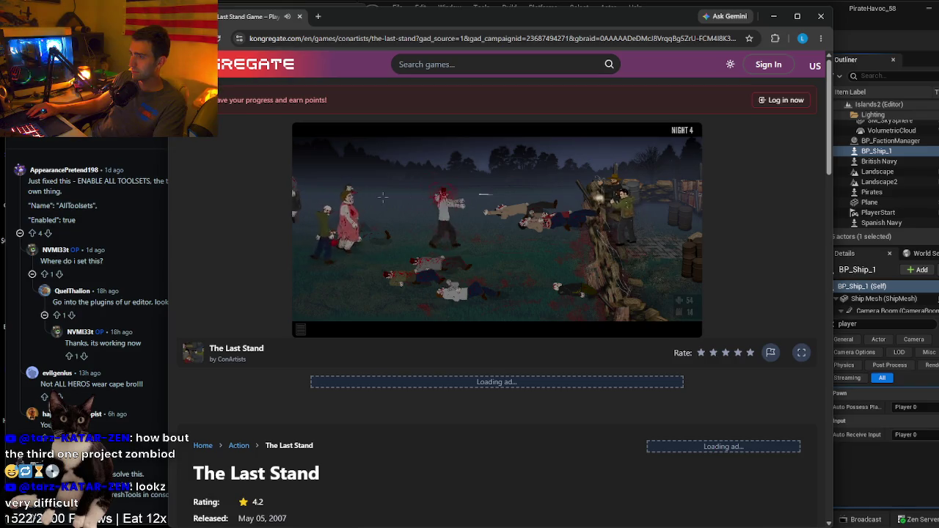
pyautogui.click(433, 212)
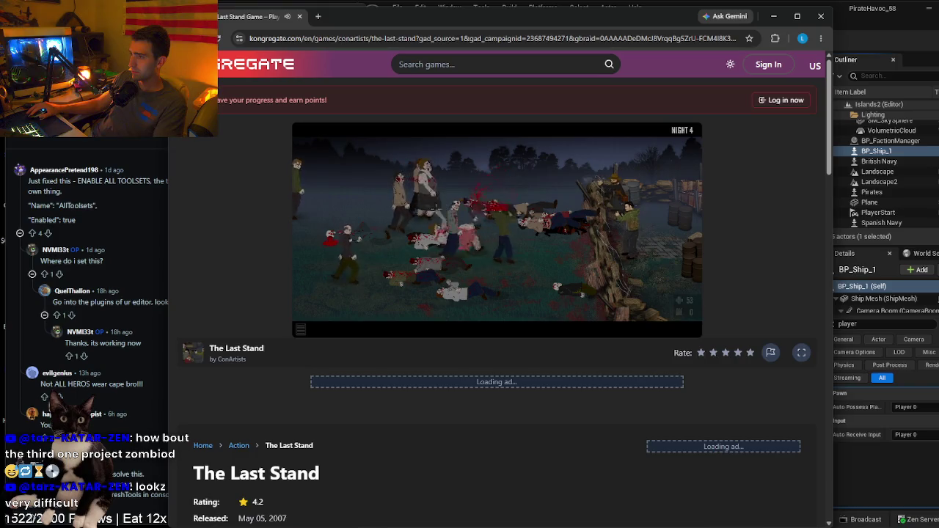
pyautogui.moveTo(469, 163)
pyautogui.mouseDown()
pyautogui.moveTo(459, 169)
pyautogui.moveTo(520, 173)
pyautogui.moveTo(543, 213)
pyautogui.moveTo(506, 250)
pyautogui.mouseUp()
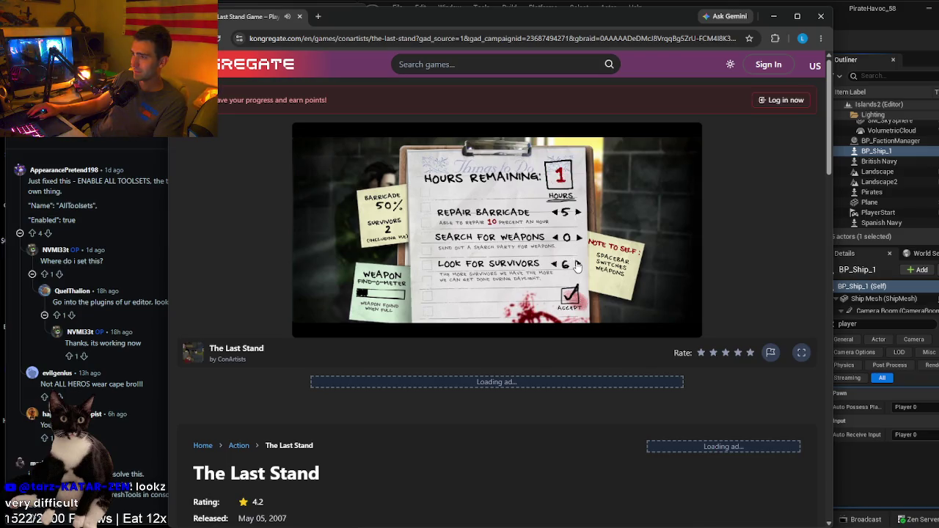
# - Accept the plan and Day 4 summary, then close the game's browser window
pyautogui.click(570, 287)
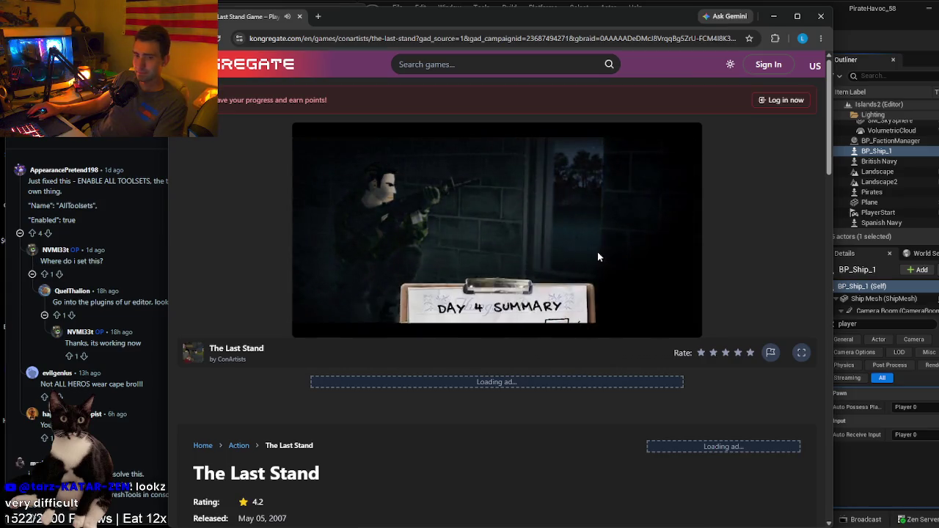
pyautogui.click(567, 301)
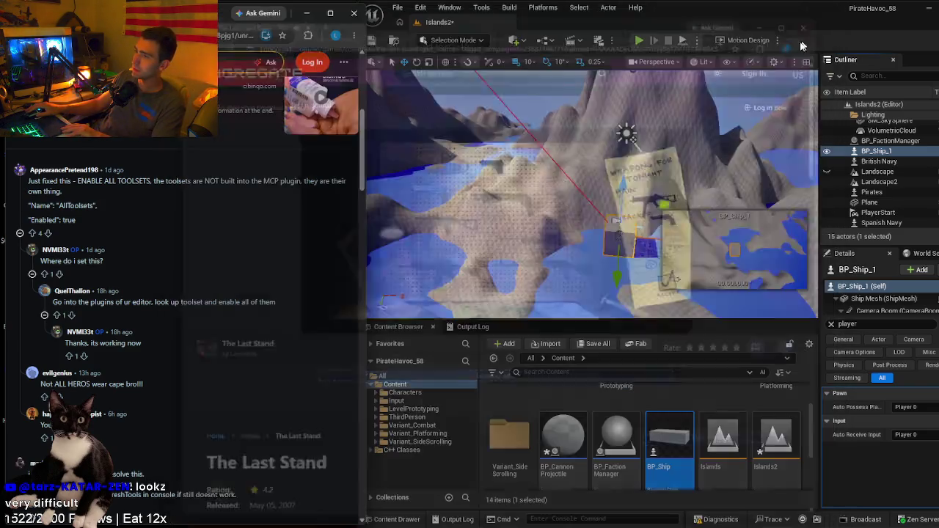
pyautogui.click(821, 16)
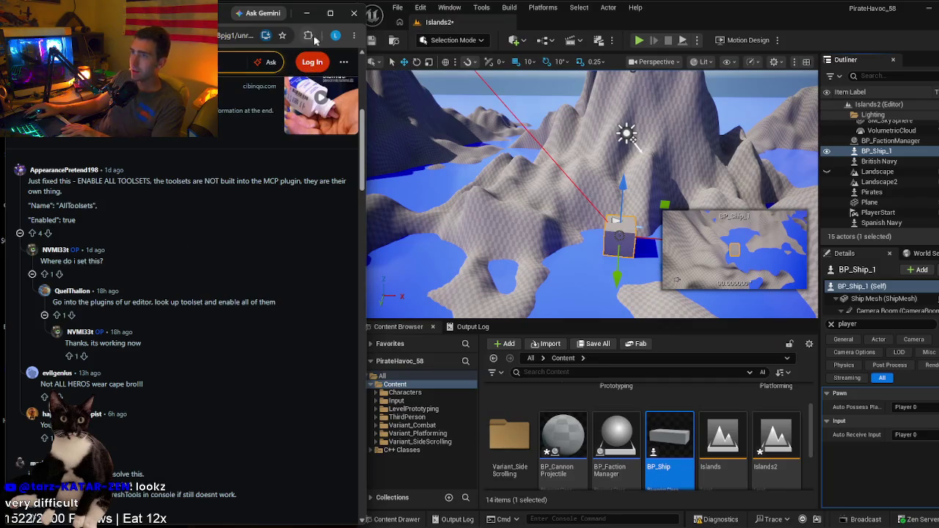
# - Minimize the Reddit browser and read Claude Code's advice to fully restart Unreal Editor
pyautogui.click(306, 13)
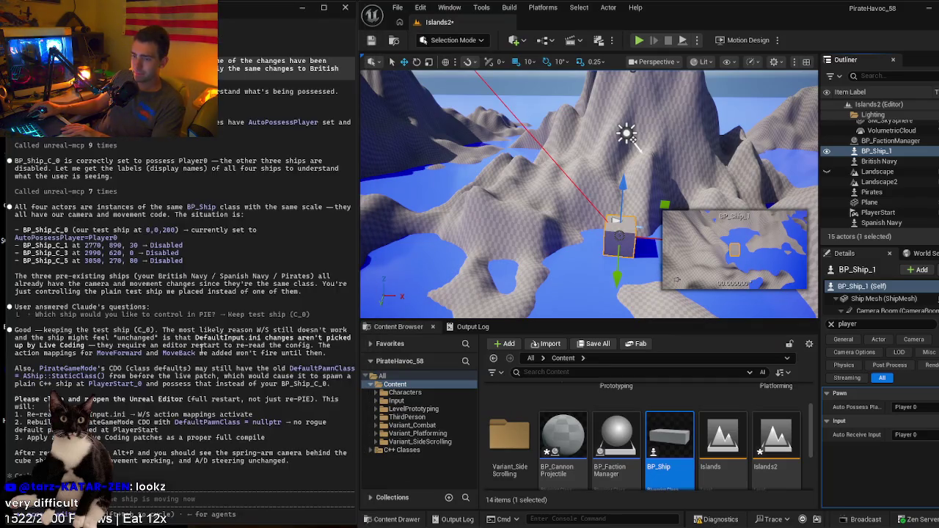
pyautogui.scroll(7, 198, 342)
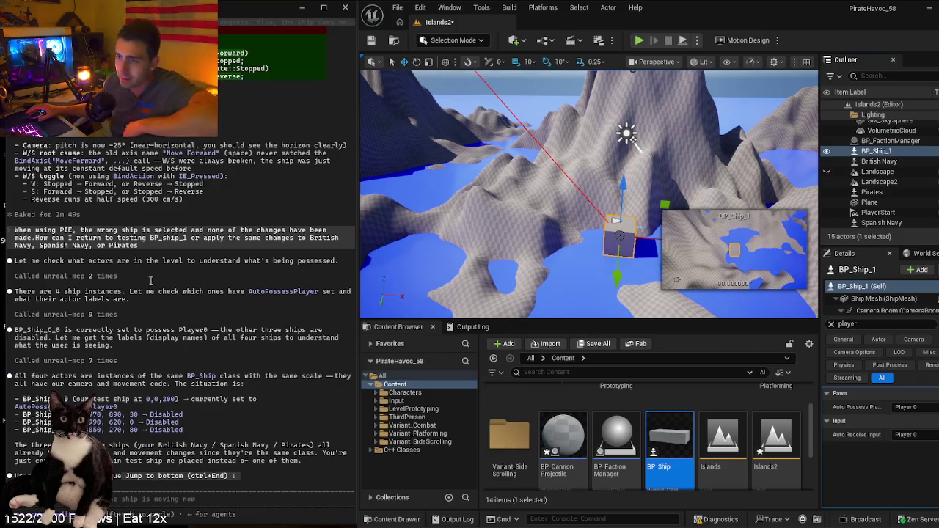
pyautogui.scroll(-5, 150, 280)
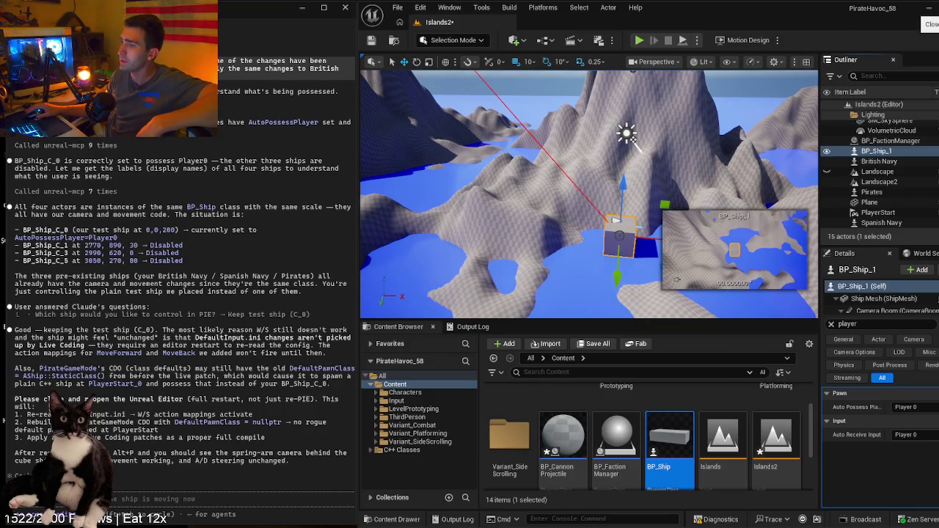
pyautogui.click(396, 8)
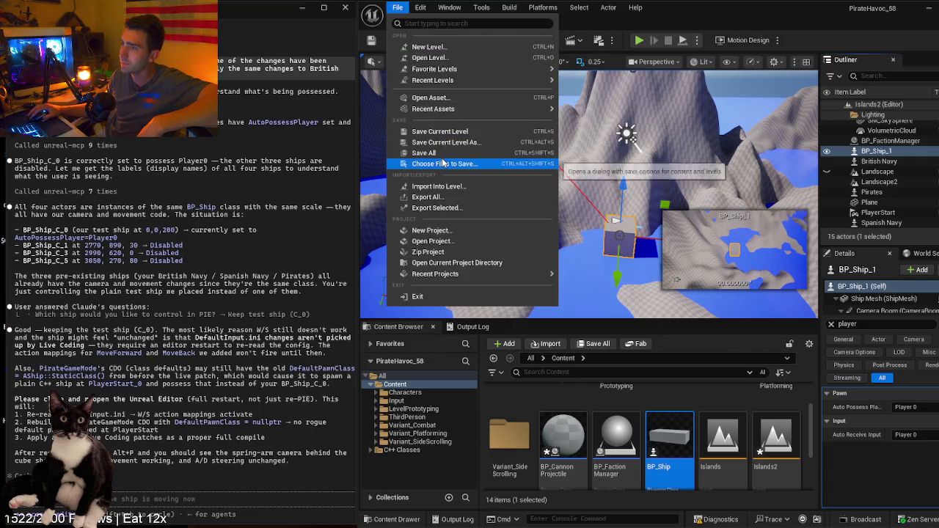
# - Save the level and go to the desktop to relaunch Unreal Engine
pyautogui.click(440, 153)
pyautogui.press('super+d')
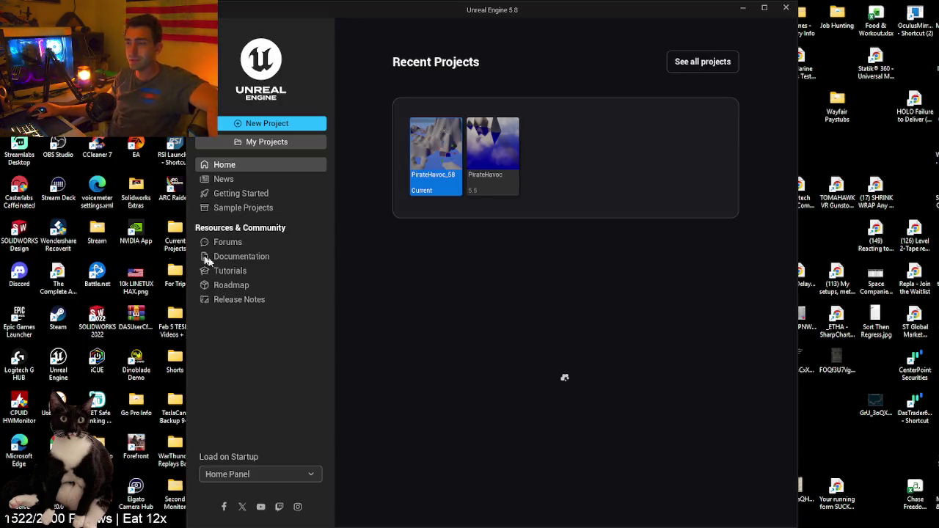
# - Reopen the PirateHavoc_58 project from the Recent Projects list
pyautogui.doubleClick(415, 152)
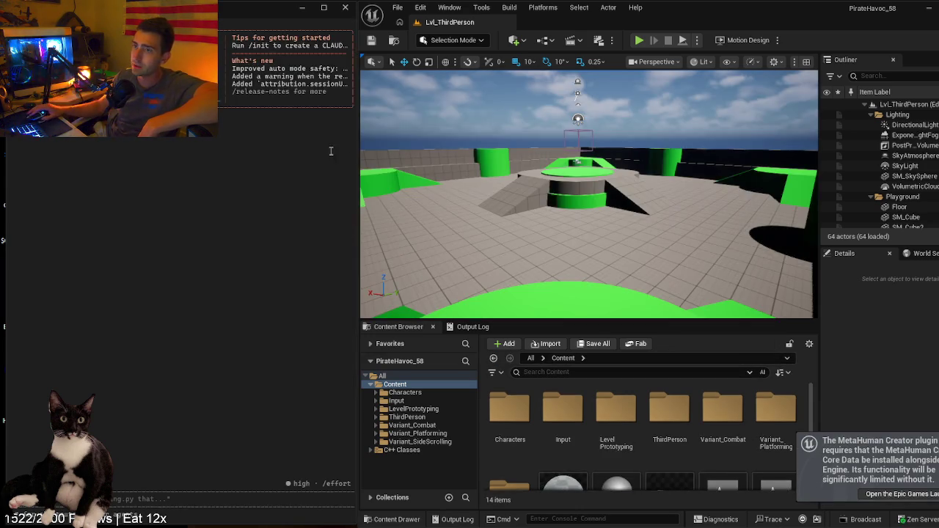
# - Load Islands2 from Recent Levels and start a Play-in-Editor session with input captured
pyautogui.moveTo(244, 14)
pyautogui.mouseDown()
pyautogui.moveTo(55, 79)
pyautogui.moveTo(0, 110)
pyautogui.mouseUp()
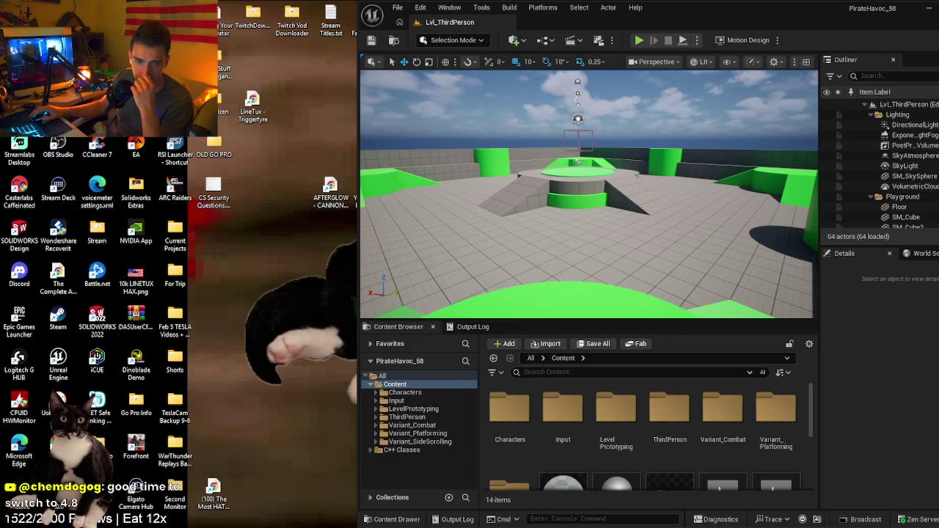
pyautogui.click(398, 7)
pyautogui.press('Escape')
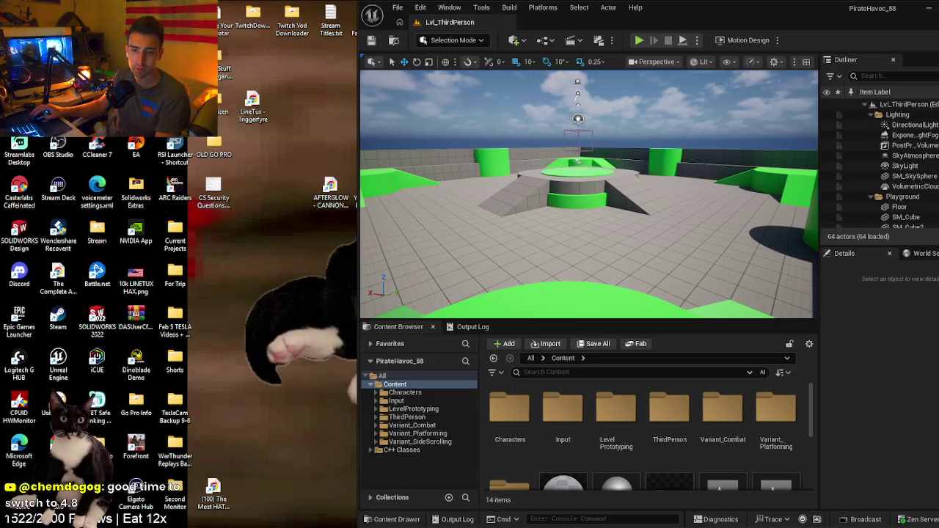
pyautogui.hotkey('alt', 'p')
pyautogui.click(678, 231)
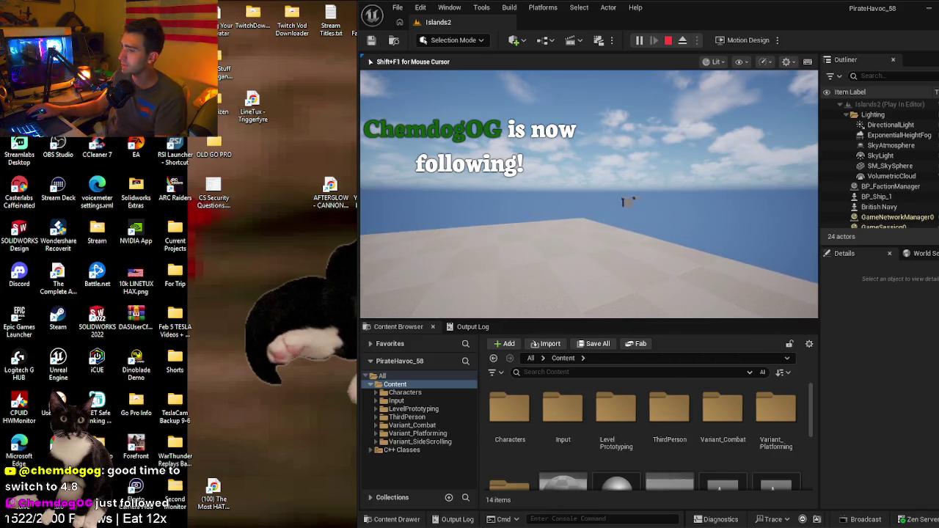
# - Stop the ship play test and return to editing Islands2
pyautogui.press('Escape')
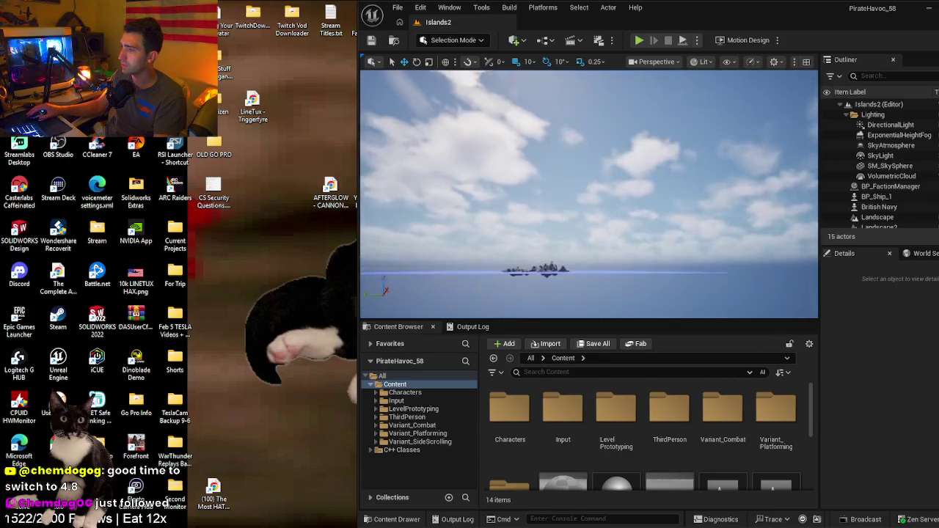
# - Fly the editor view around the island terrain, then bring the Claude Code terminal forward
pyautogui.press('w')
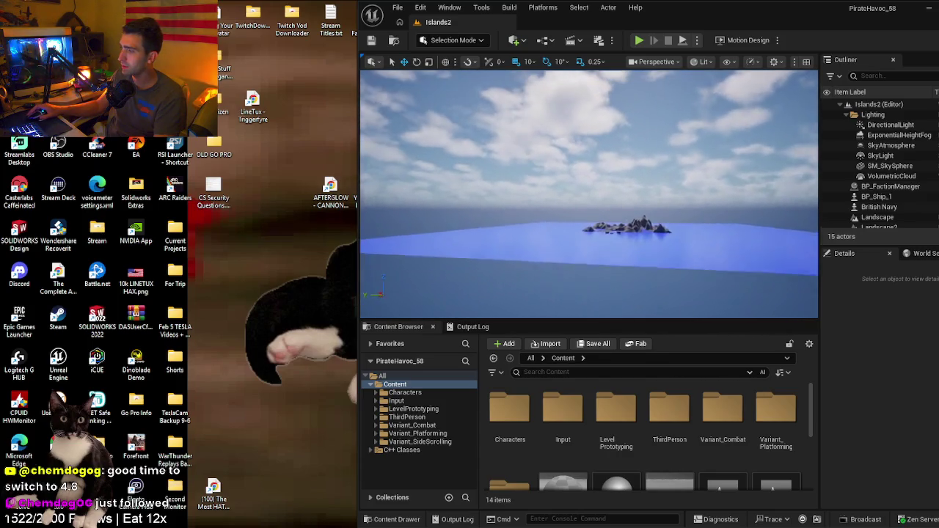
pyautogui.press('w')
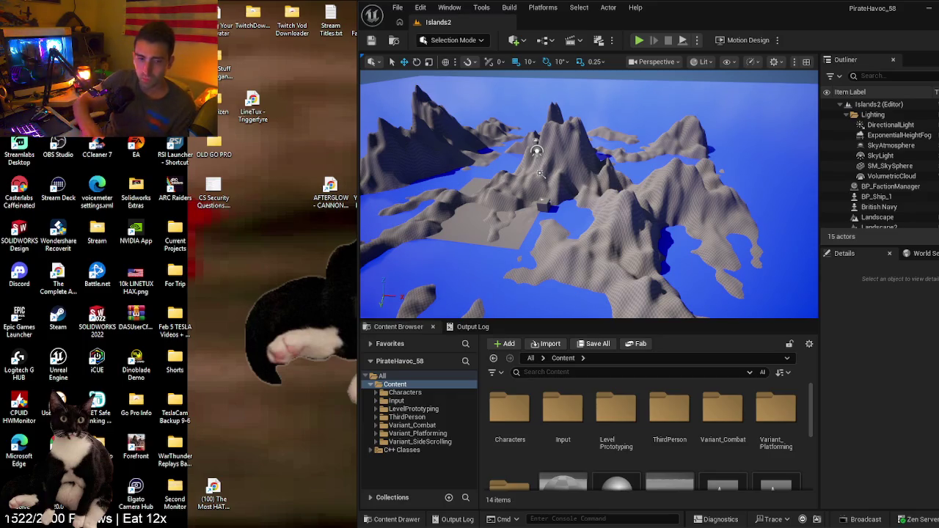
pyautogui.hotkey('alt', 'Tab')
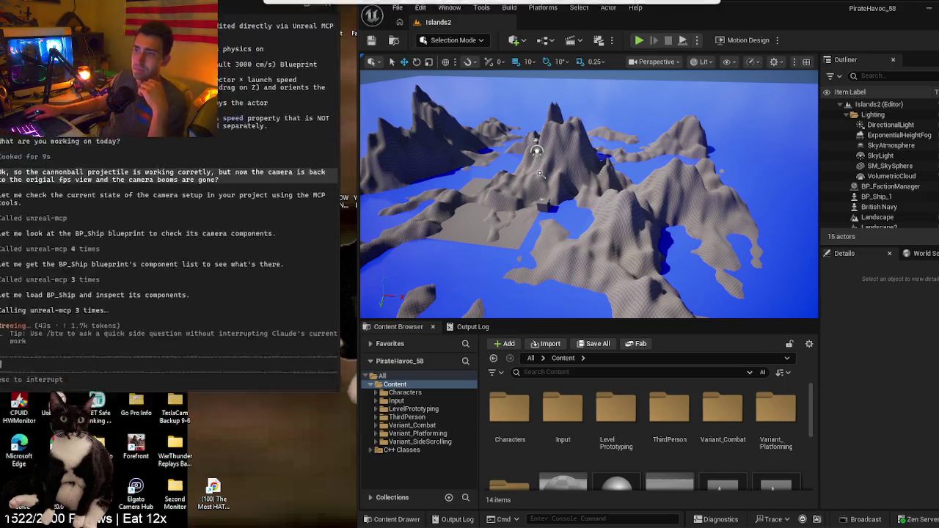
# - Make the terminal taller and read Claude's report that BP_Ship lacks spring arm and camera
pyautogui.moveTo(222, 22); pyautogui.dragTo(222, 19)
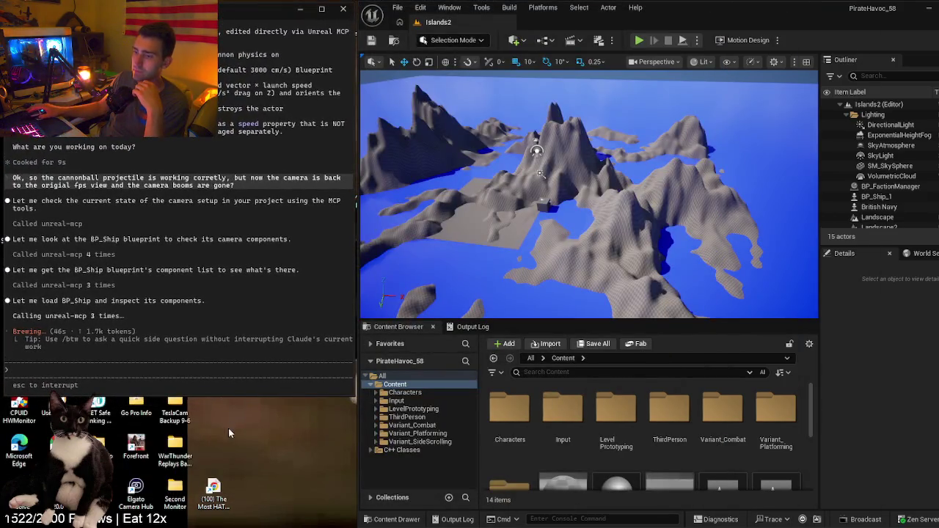
pyautogui.moveTo(233, 397); pyautogui.dragTo(237, 520)
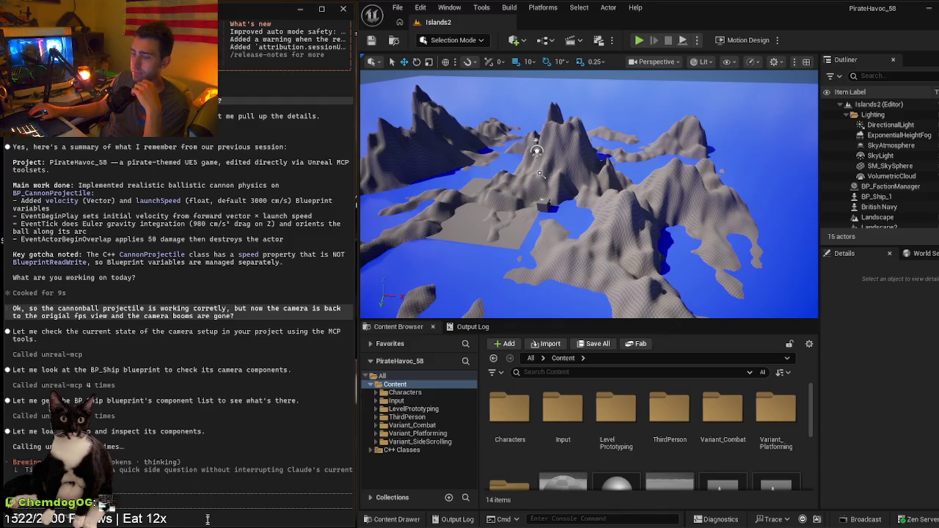
pyautogui.moveTo(198, 506)
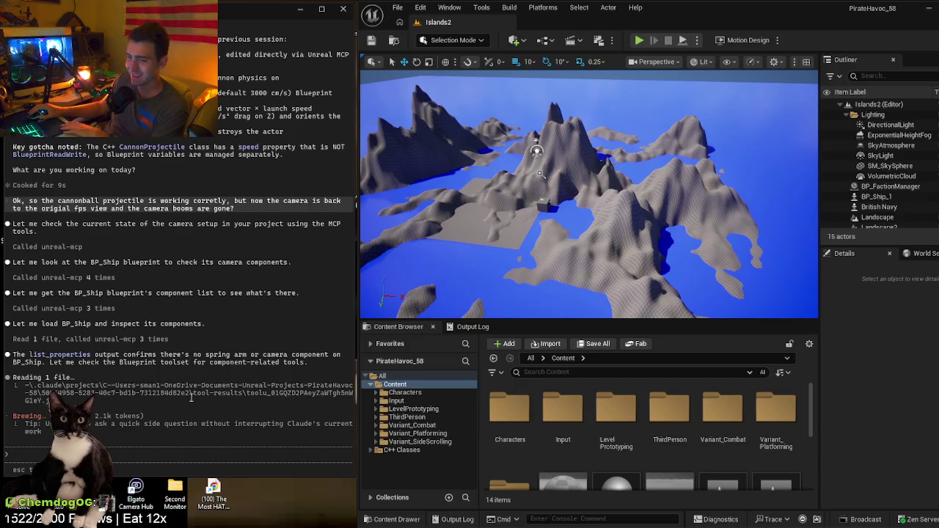
pyautogui.scroll(3, 198, 363)
pyautogui.scroll(2, 198, 363)
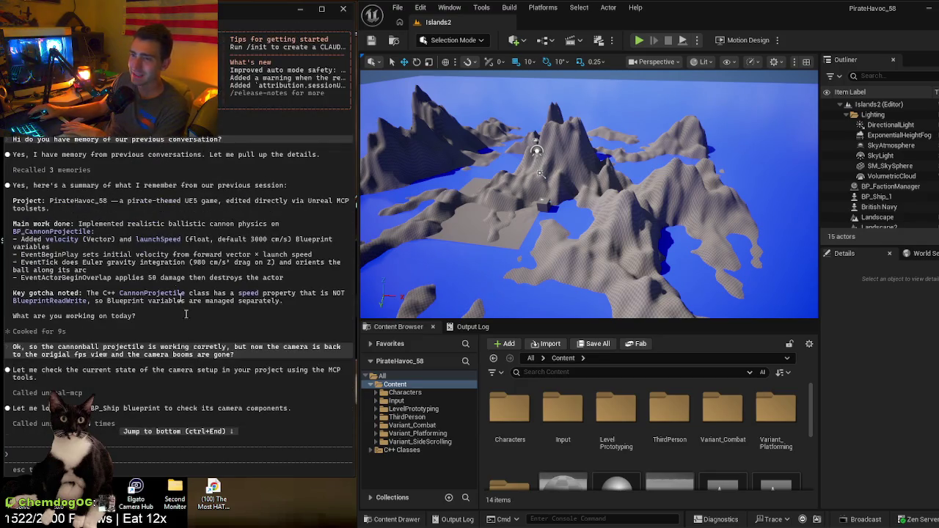
pyautogui.scroll(-5, 130, 199)
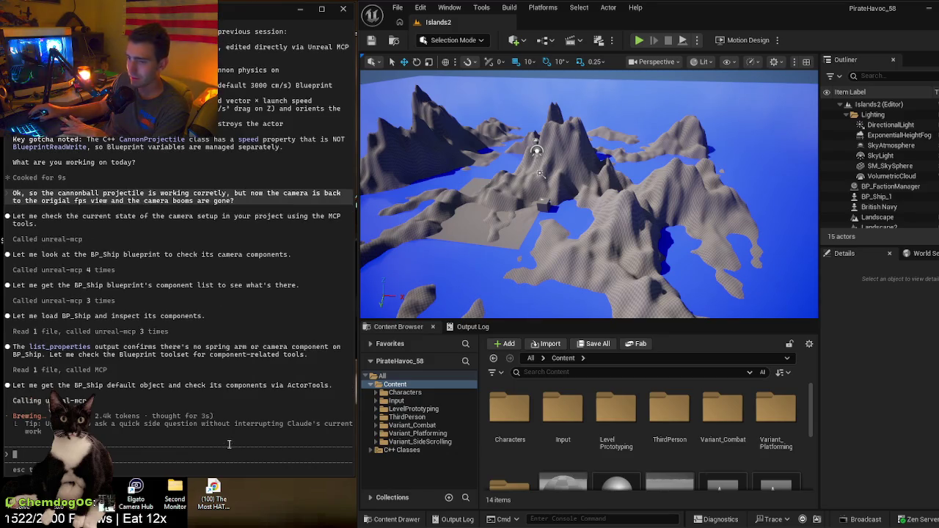
pyautogui.moveTo(530, 230)
pyautogui.mouseDown()
pyautogui.moveTo(531, 195)
pyautogui.moveTo(560, 227)
pyautogui.mouseUp()
# - Select and frame the Pirates, Spanish Navy and British Navy platforms on the water
pyautogui.click(632, 208)
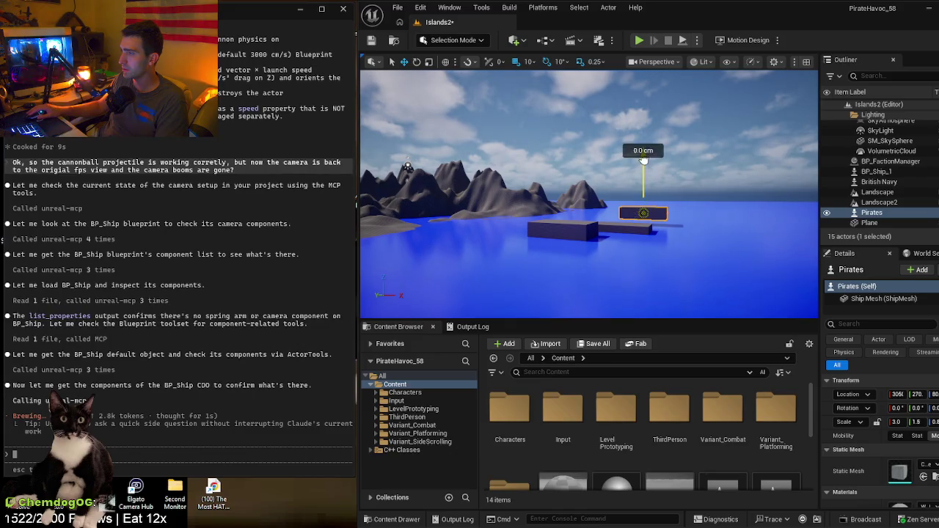
pyautogui.moveTo(669, 212); pyautogui.dragTo(625, 173)
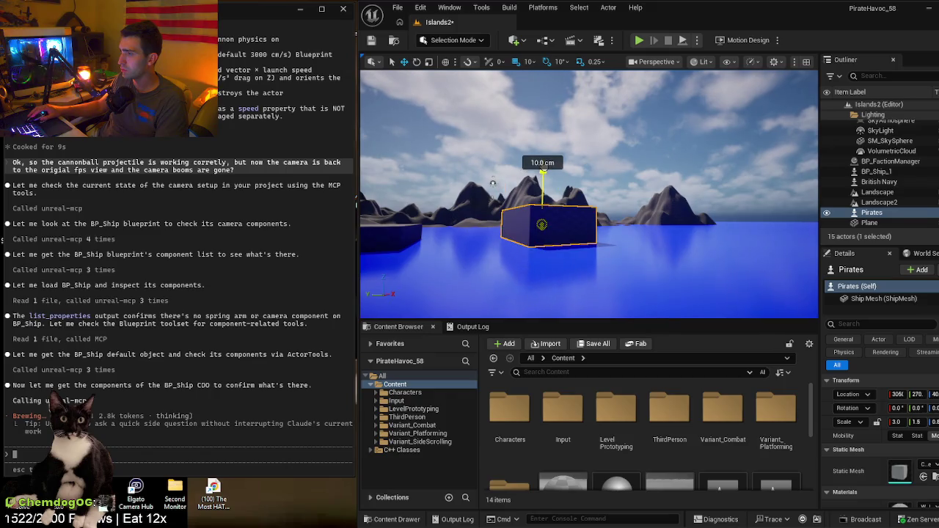
pyautogui.press('f')
pyautogui.moveTo(576, 212); pyautogui.dragTo(576, 212)
pyautogui.click(558, 204)
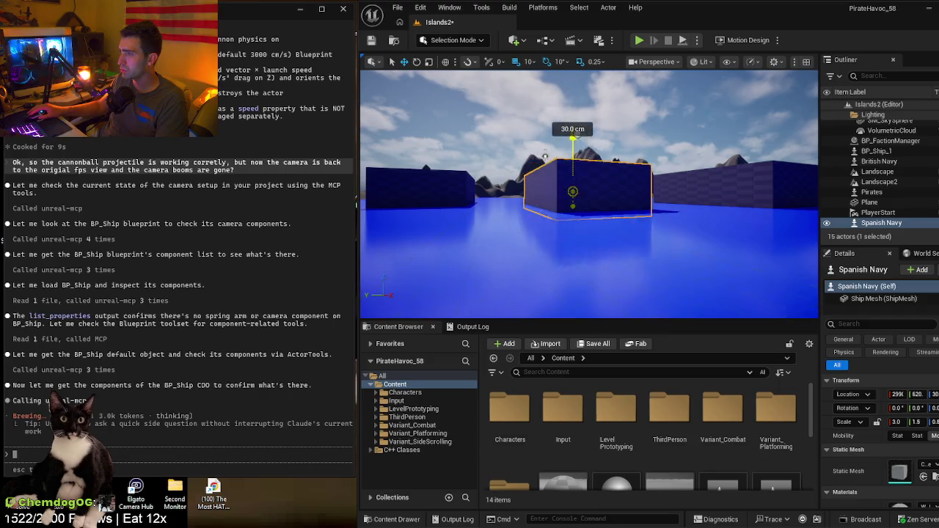
pyautogui.moveTo(577, 133); pyautogui.dragTo(576, 128)
pyautogui.click(441, 182)
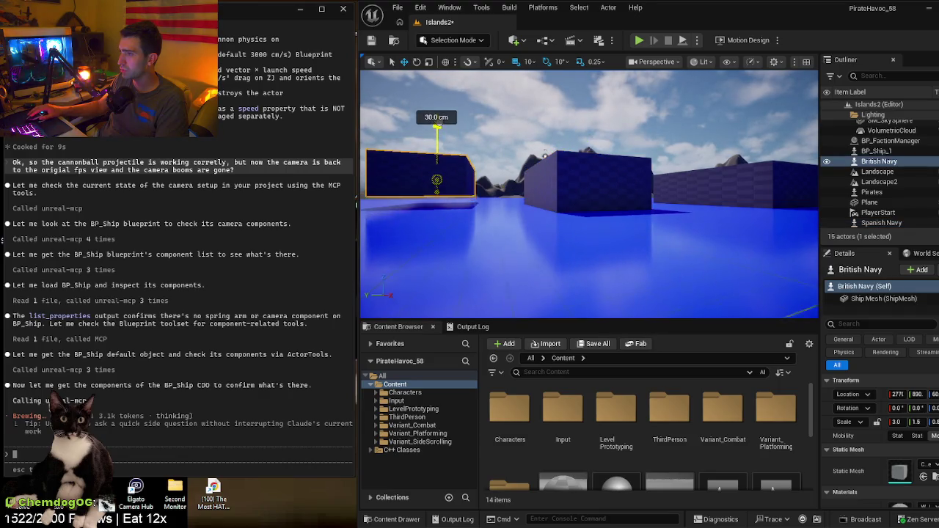
pyautogui.press('f')
pyautogui.moveTo(582, 173)
pyautogui.mouseDown()
pyautogui.moveTo(564, 180)
pyautogui.moveTo(581, 174)
pyautogui.mouseUp()
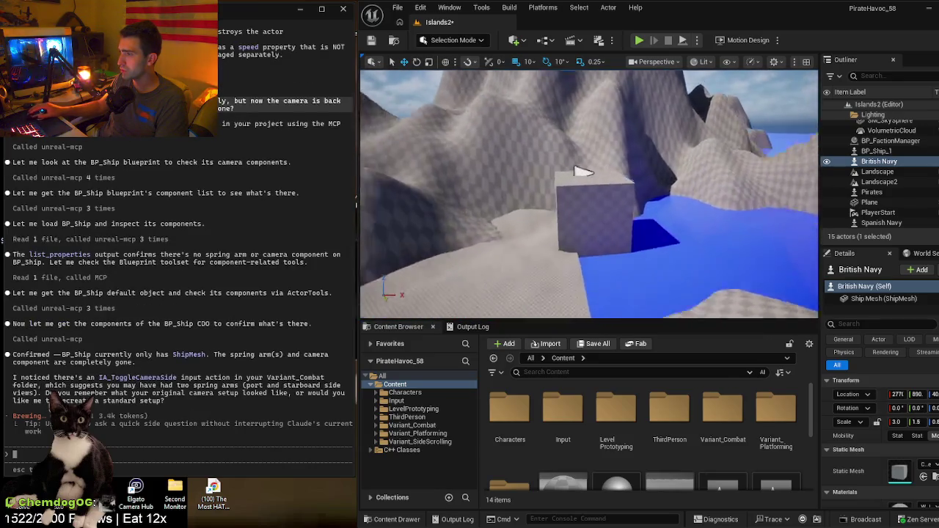
# - Select BP_Ship_1 and drag it sideways along Y across the water
pyautogui.scroll(-10, 582, 173)
pyautogui.click(561, 195)
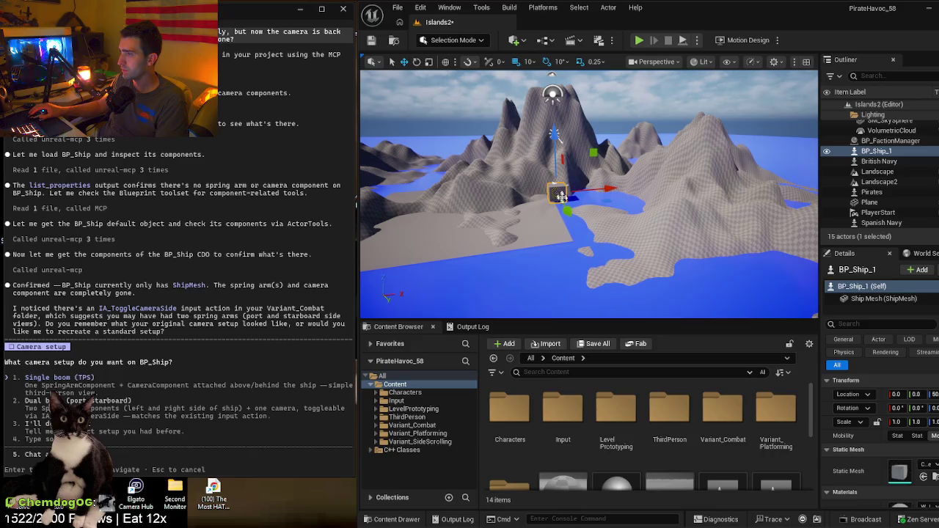
pyautogui.moveTo(600, 193)
pyautogui.mouseDown()
pyautogui.moveTo(591, 172)
pyautogui.moveTo(597, 183)
pyautogui.moveTo(638, 183)
pyautogui.mouseUp()
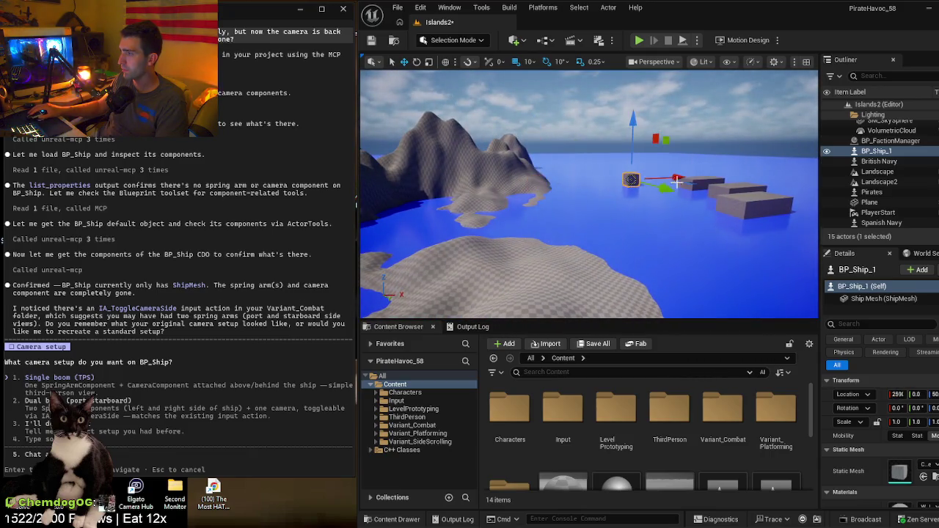
pyautogui.moveTo(586, 217)
pyautogui.mouseDown()
pyautogui.moveTo(608, 205)
pyautogui.moveTo(704, 224)
pyautogui.moveTo(538, 203)
pyautogui.moveTo(377, 220)
pyautogui.moveTo(496, 215)
pyautogui.moveTo(390, 303)
pyautogui.mouseUp()
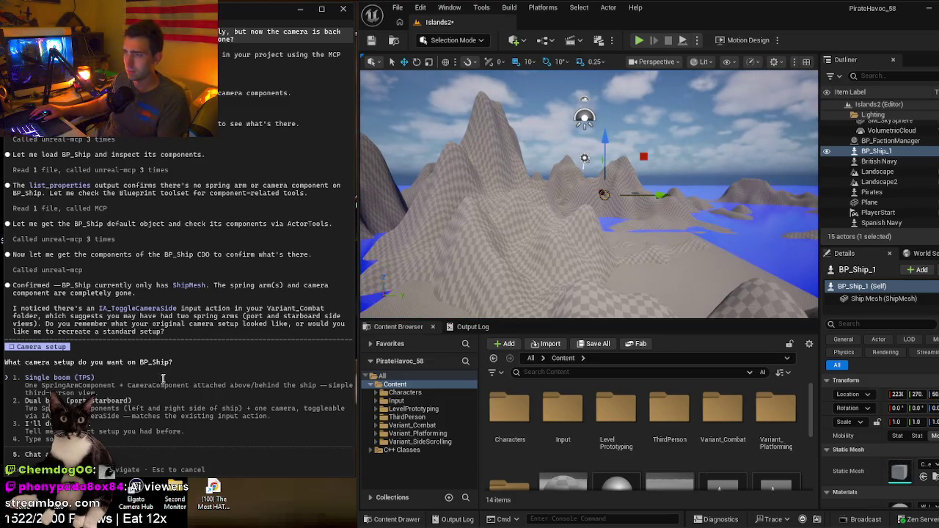
# - Confirm option 1 'Single boom (TPS)' in Claude Code, then start a Play-in-Editor test
pyautogui.press('Return')
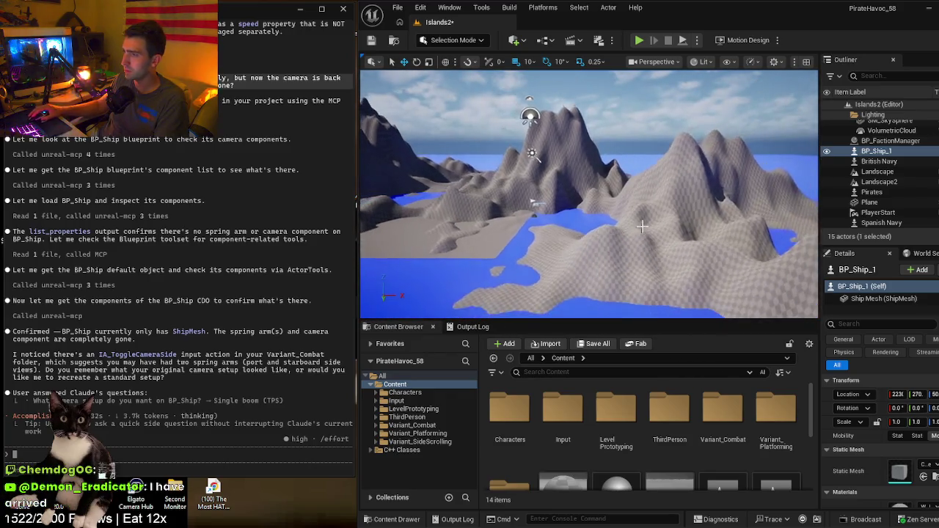
pyautogui.click(639, 228)
pyautogui.hotkey('alt', 'p')
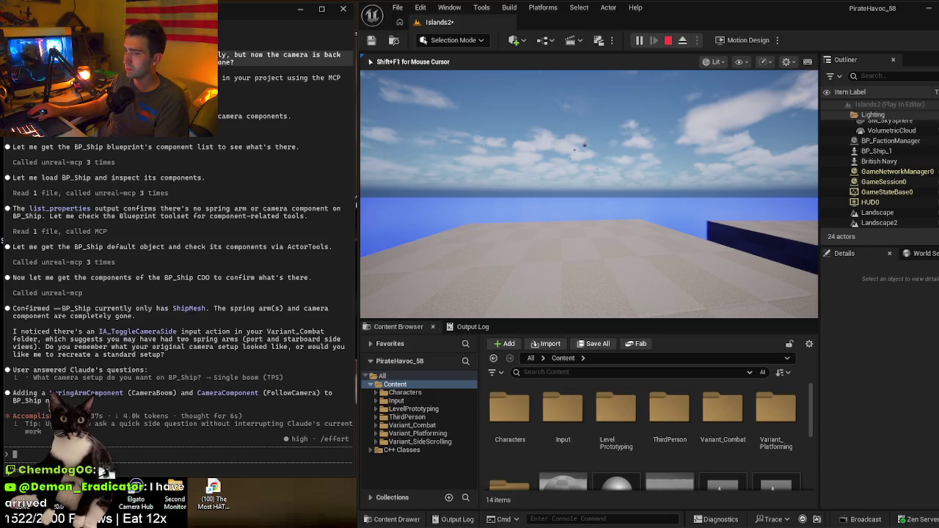
# - Stop the play test and undo twice to return BP_Ship_1 to the origin
pyautogui.press('Escape')
pyautogui.press('w')
pyautogui.press('s')
pyautogui.press('w')
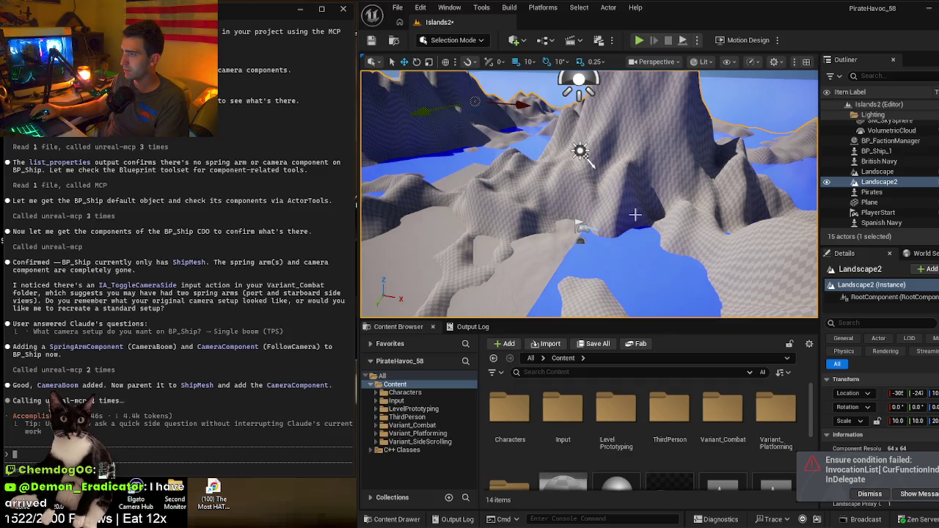
pyautogui.hotkey('ctrl', 'z')
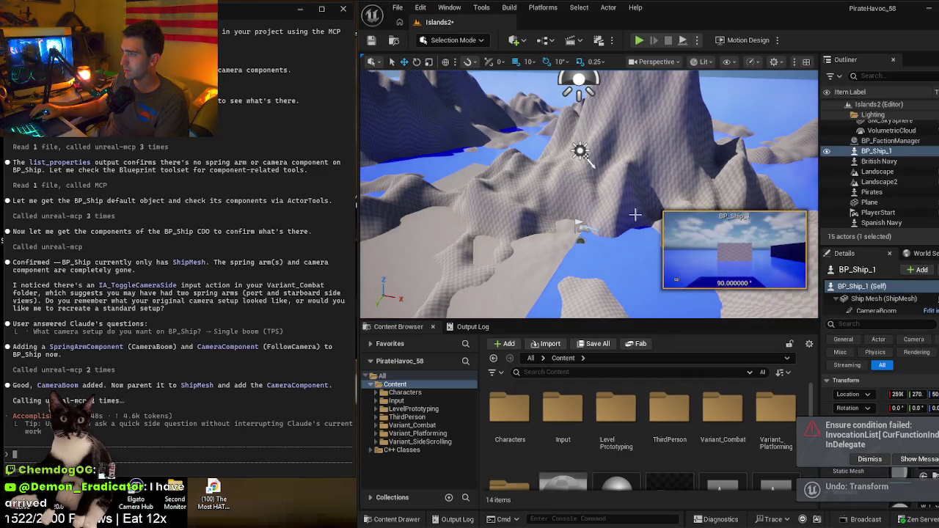
pyautogui.hotkey('ctrl', 'z')
# - Select and frame the British Navy ship, then select the water plane
pyautogui.press('s')
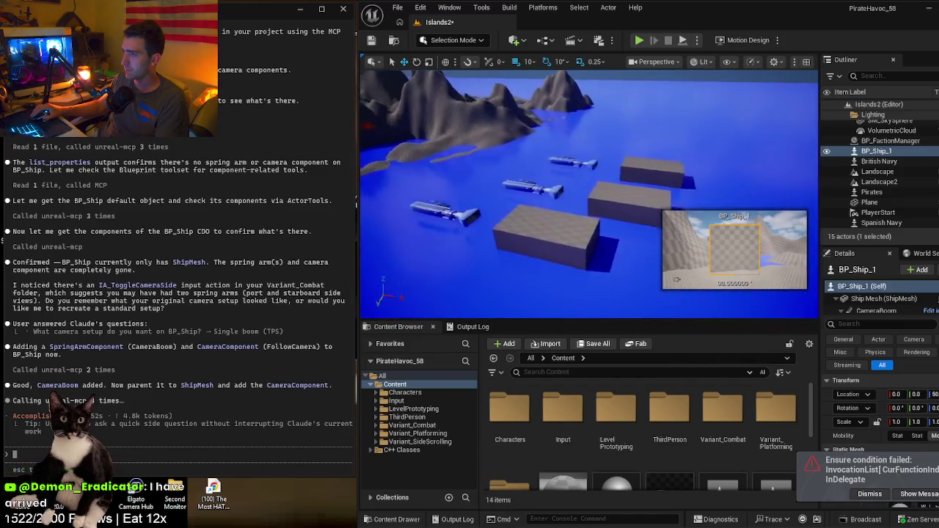
pyautogui.click(570, 202)
pyautogui.press('f')
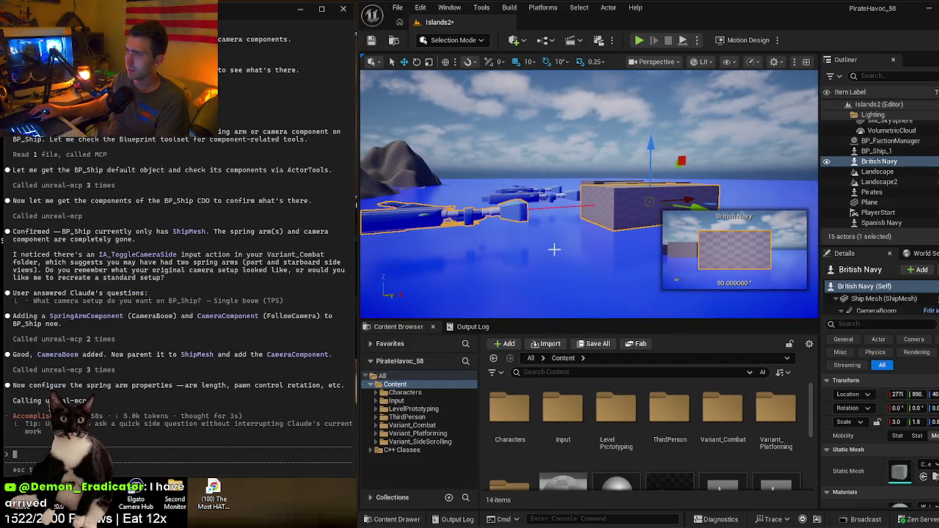
pyautogui.click(554, 250)
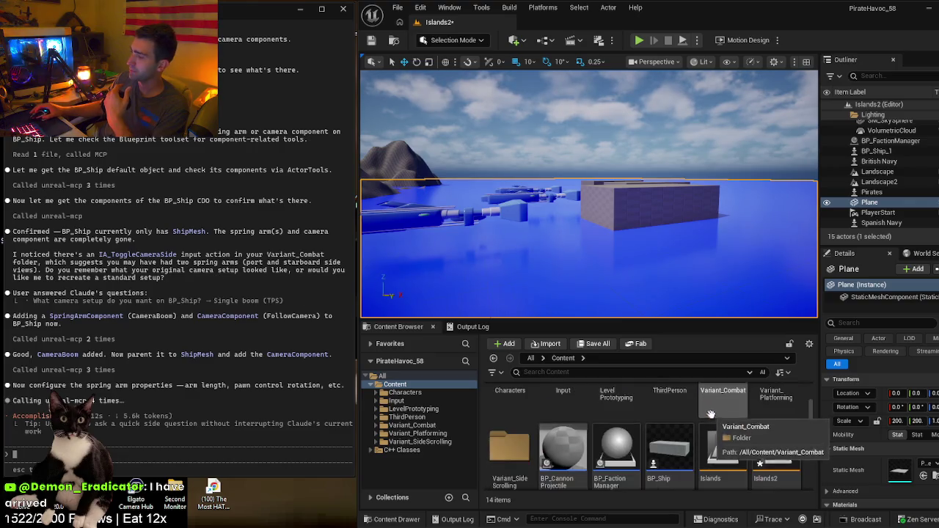
# - Turn the view toward the ships and play Islands2 to test the restored follow camera
pyautogui.moveTo(571, 212); pyautogui.dragTo(572, 212)
pyautogui.moveTo(454, 230); pyautogui.dragTo(454, 231)
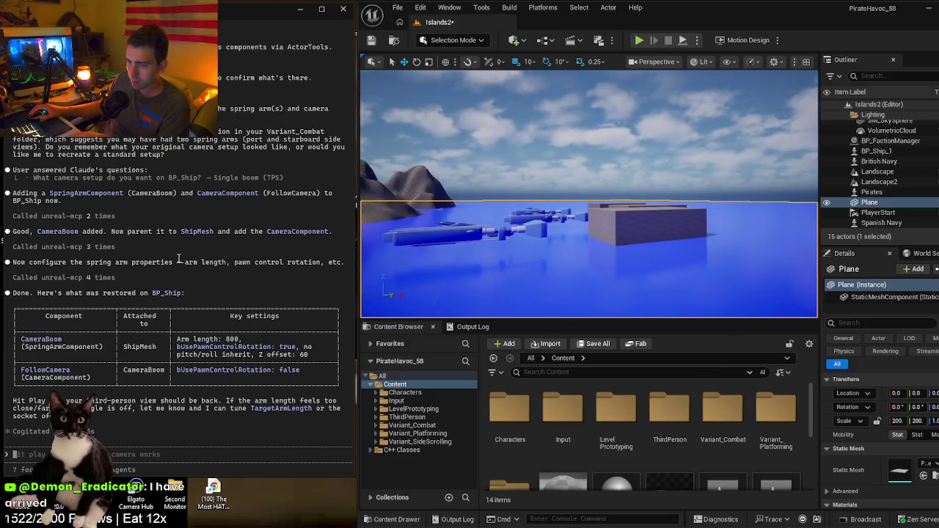
pyautogui.hotkey('alt', 'p')
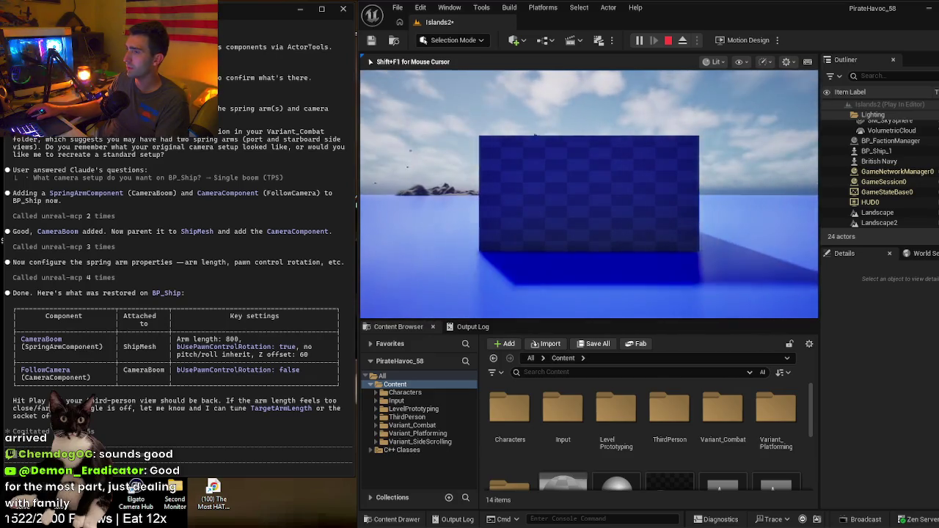
# - Stop the session, replay the follow-camera test once more, then stop it again
pyautogui.press('Escape')
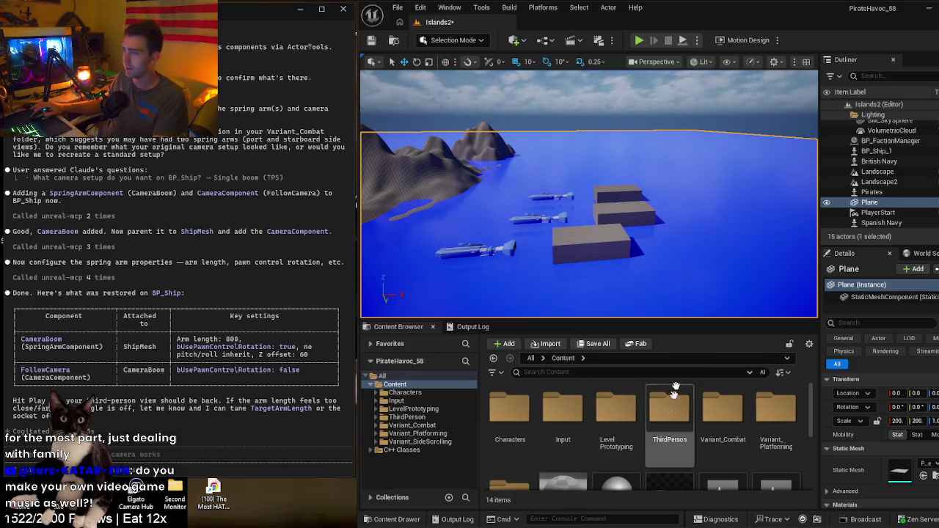
pyautogui.hotkey('alt', 'p')
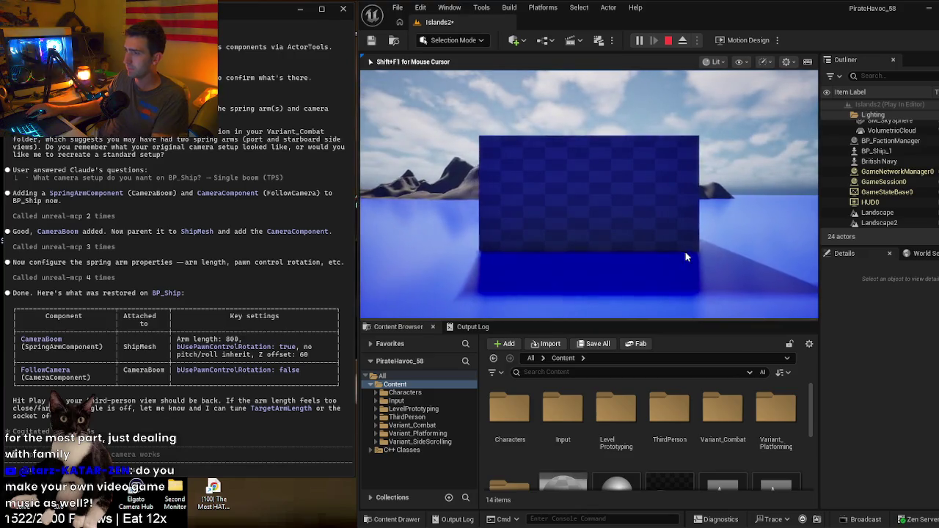
pyautogui.press('Escape')
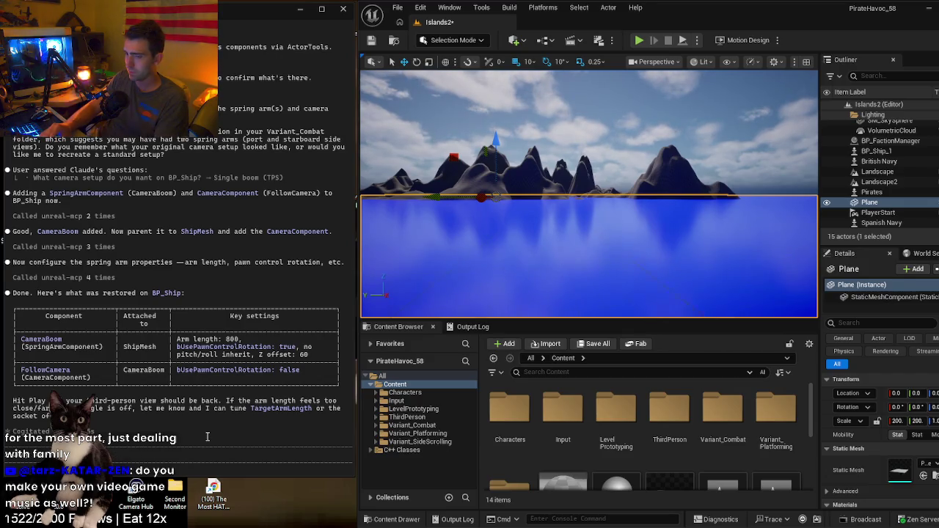
# - Ask Claude to raise and angle the camera higher for full ship view, noting S doesn't stop the hull
pyautogui.write('lets raise the camera up a bit and increase the angle so')
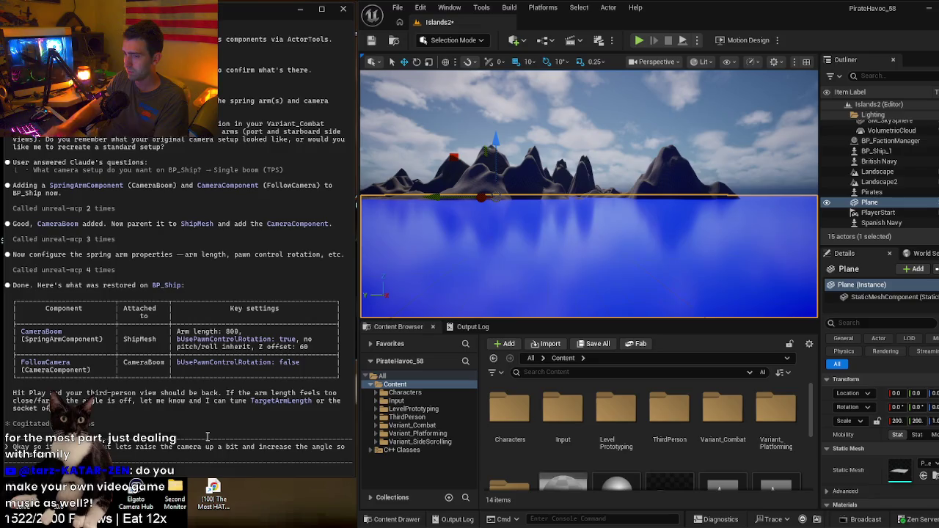
pyautogui.write(' fully ')
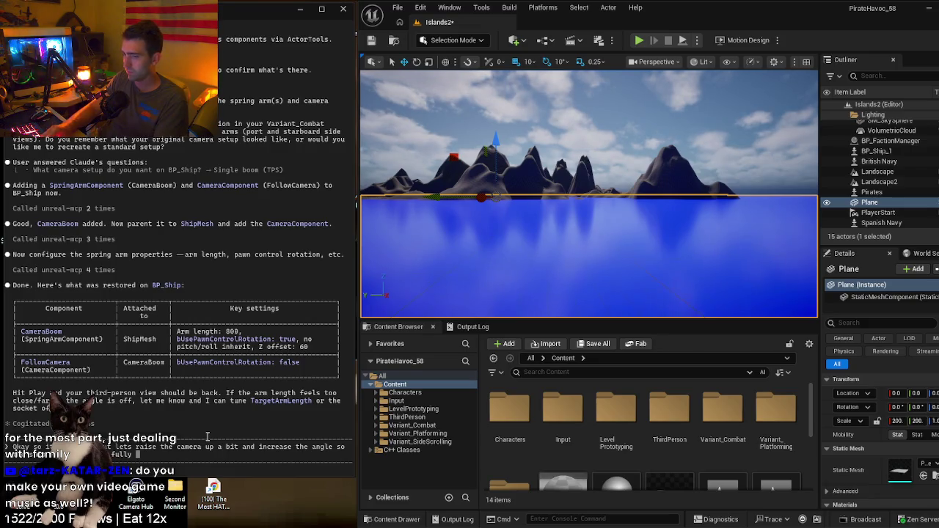
pyautogui.write('visible. ')
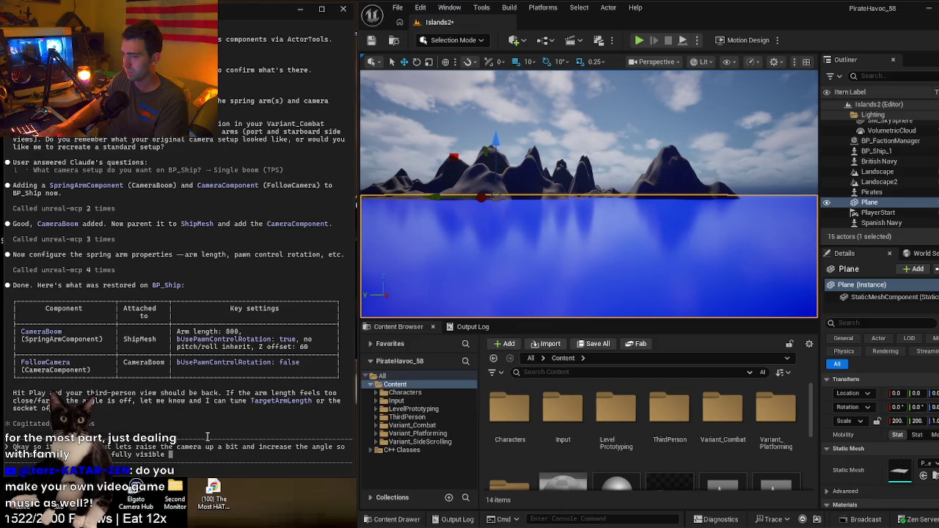
pyautogui.write('Also, the ')
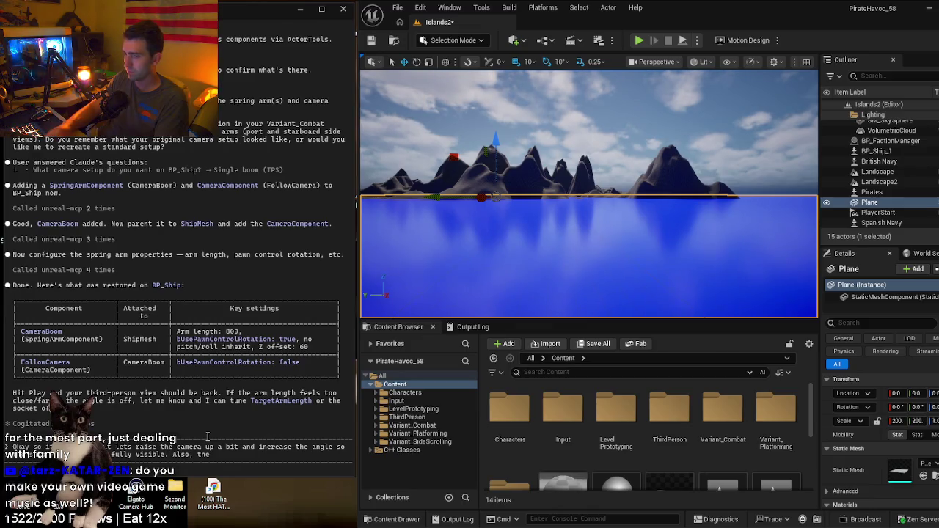
pyautogui.write('s key still doesn')
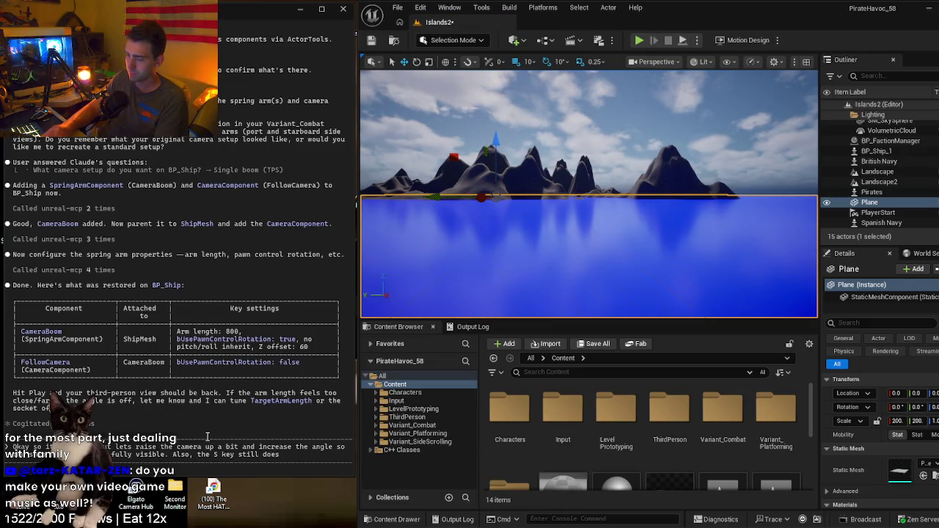
pyautogui.press('BackSpace')
pyautogui.write('not stop')
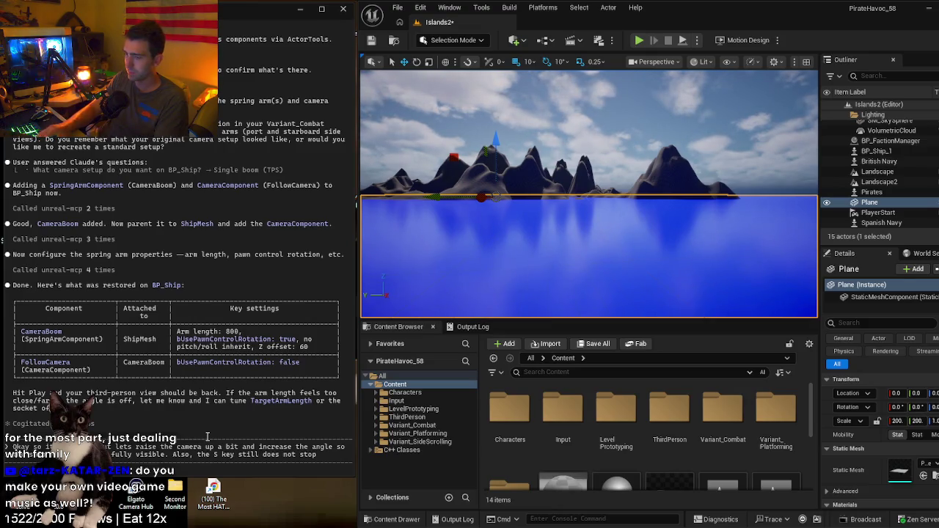
pyautogui.write(' the hull')
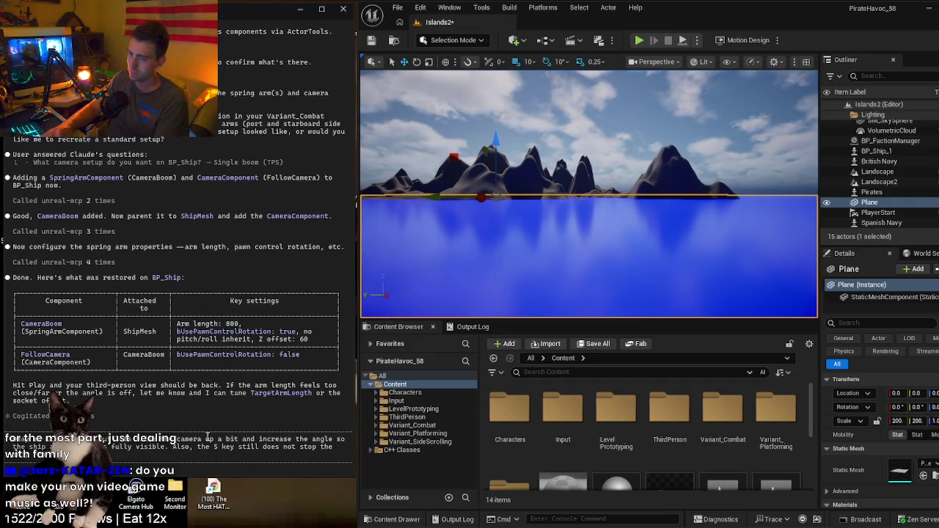
pyautogui.press('Return')
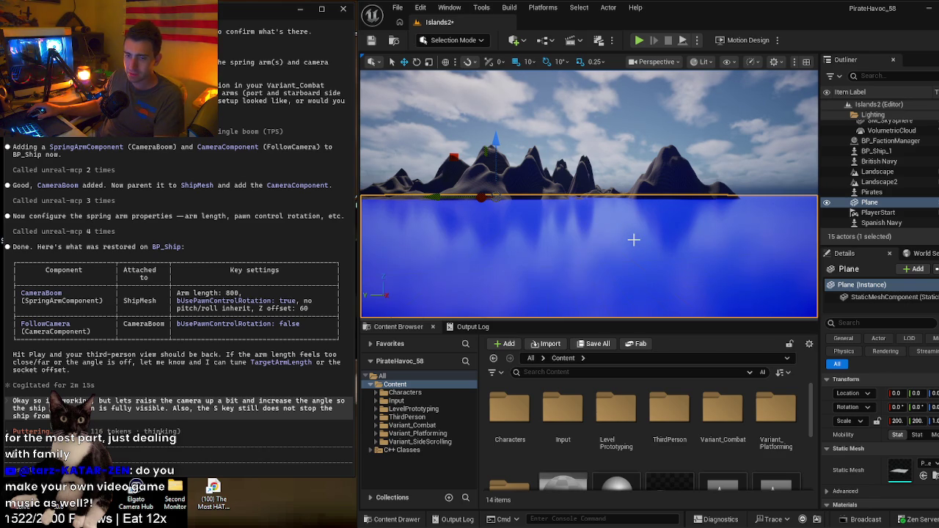
pyautogui.moveTo(671, 224)
pyautogui.mouseDown()
pyautogui.moveTo(670, 176)
pyautogui.moveTo(658, 180)
pyautogui.moveTo(657, 217)
pyautogui.mouseUp()
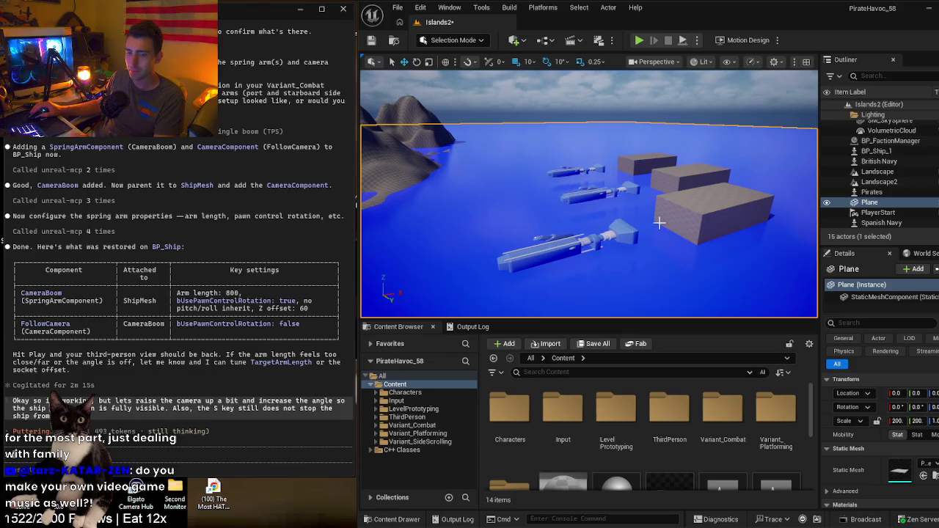
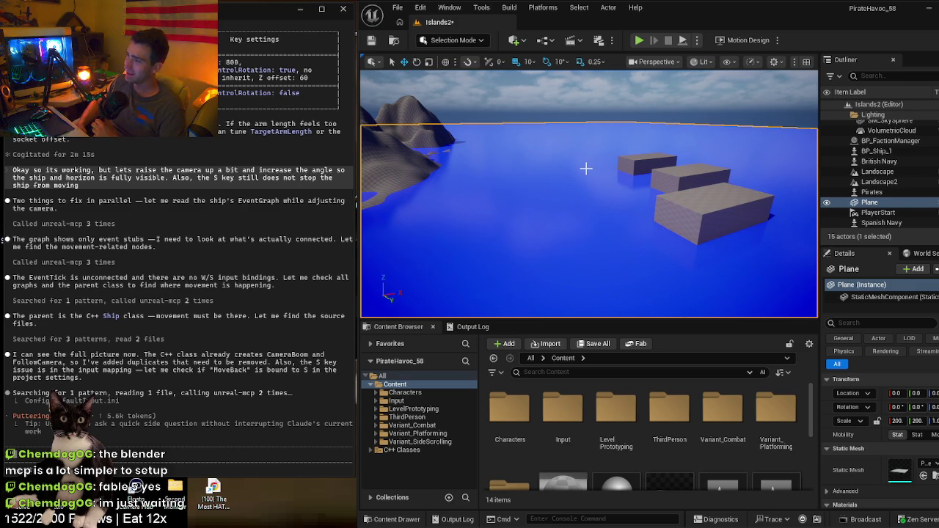
# - Fly toward the grey boxes at water level and frame the selected water Plane
pyautogui.moveTo(586, 169)
pyautogui.mouseDown()
pyautogui.moveTo(572, 147)
pyautogui.moveTo(569, 190)
pyautogui.mouseUp()
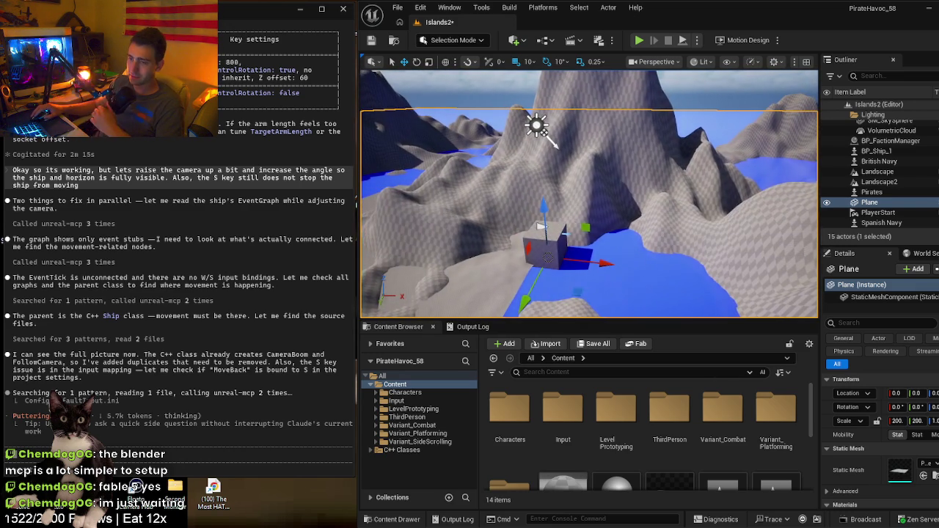
pyautogui.press('f')
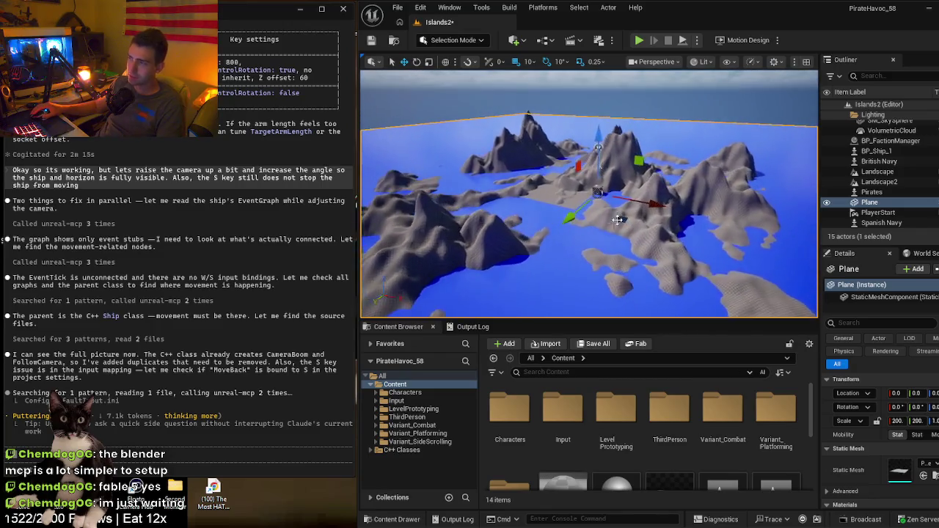
# - Hide the Landscape terrain in the Outliner, keeping Landscape2 visible
pyautogui.click(827, 182)
pyautogui.click(826, 182)
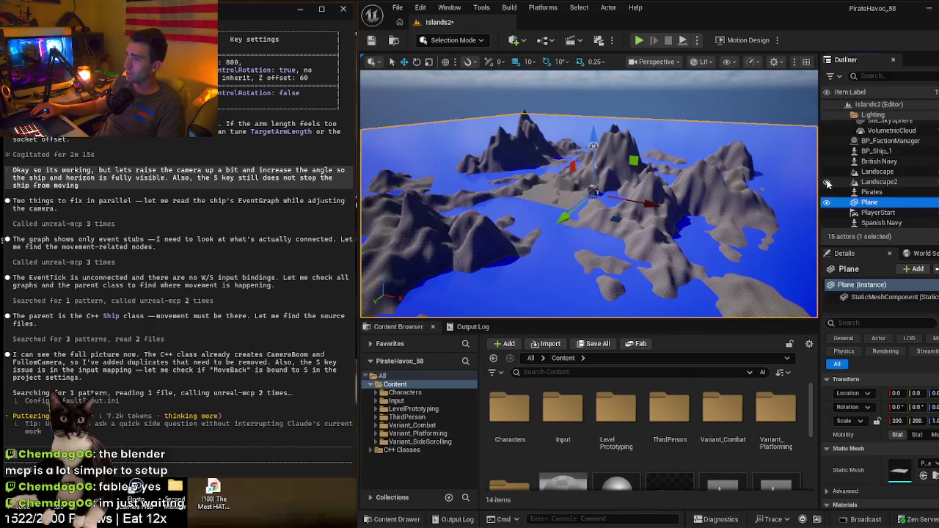
pyautogui.click(826, 171)
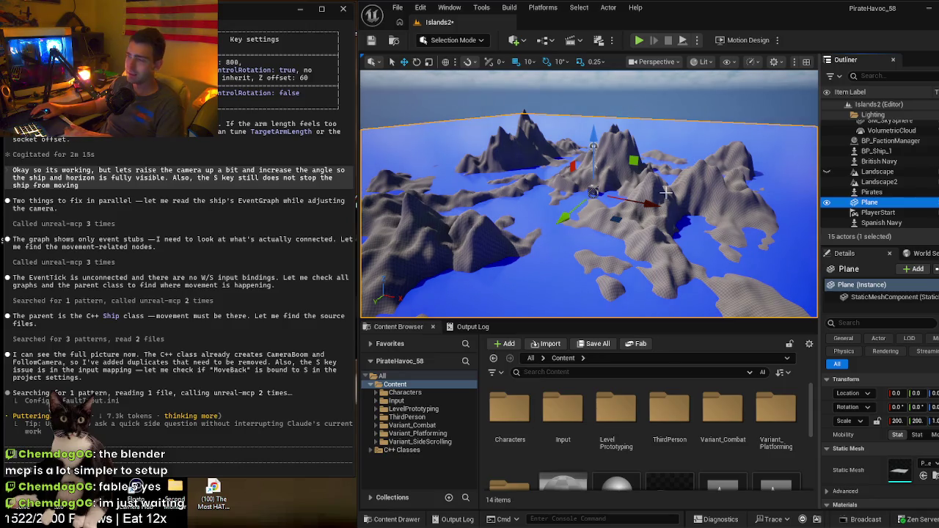
# - Select the water Plane and frame it to view the remaining islands
pyautogui.moveTo(579, 178)
pyautogui.mouseDown()
pyautogui.moveTo(557, 169)
pyautogui.moveTo(549, 198)
pyautogui.mouseUp()
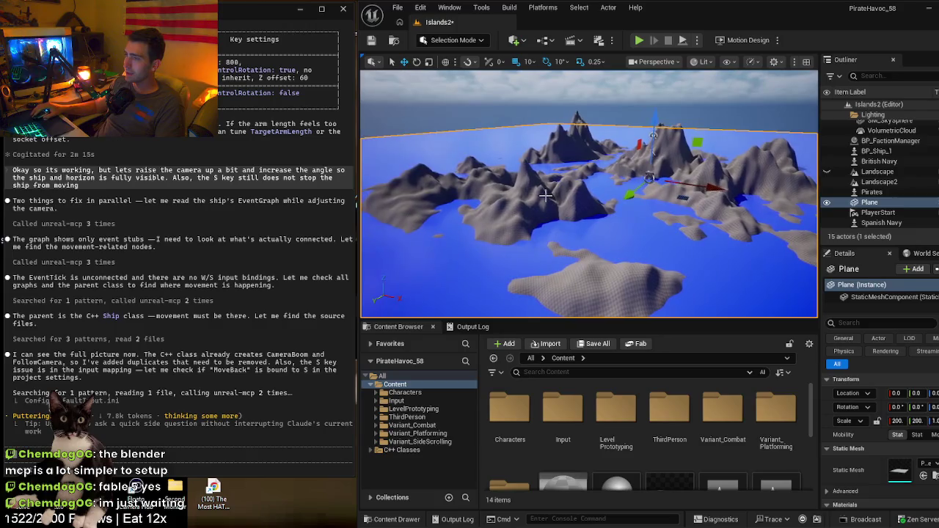
pyautogui.click(548, 198)
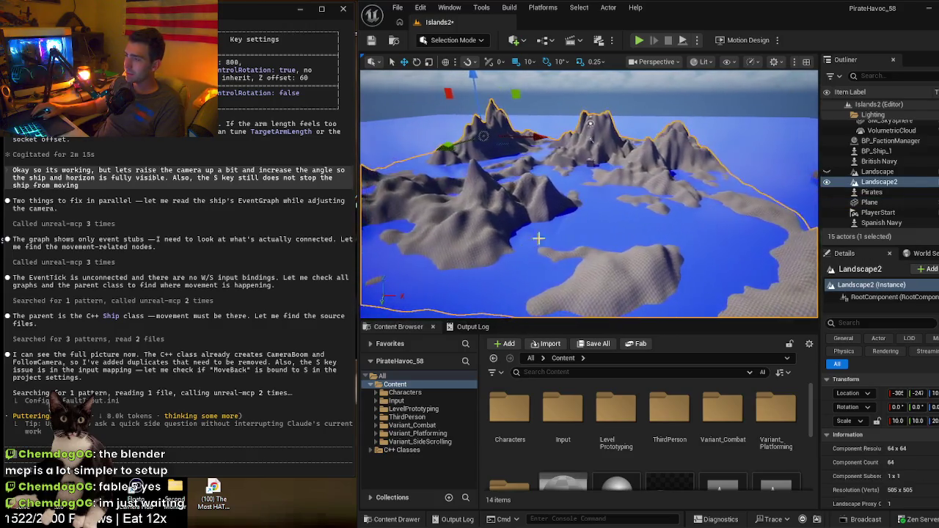
pyautogui.click(558, 228)
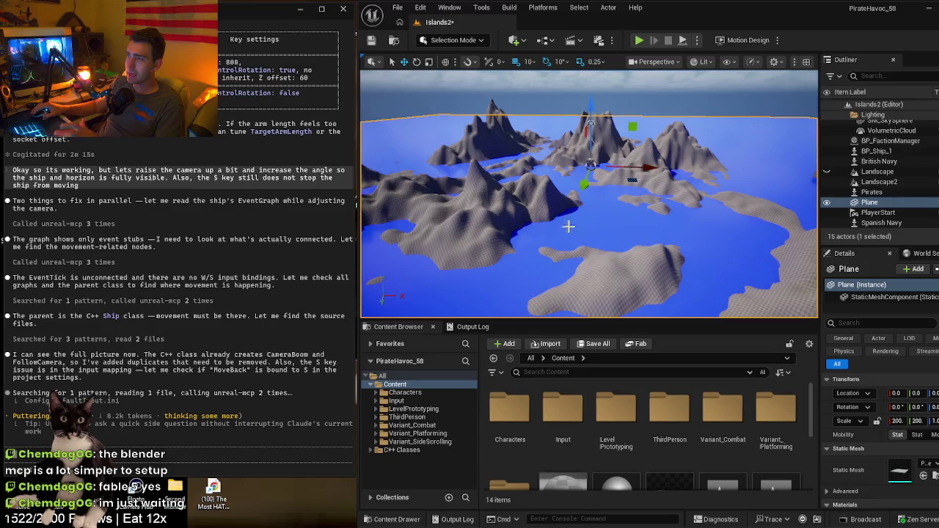
pyautogui.scroll(3, 566, 245)
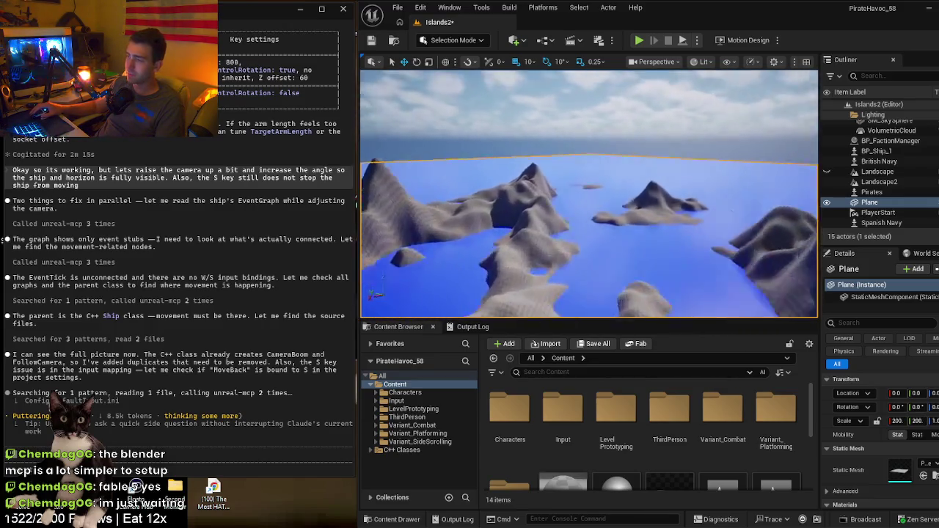
pyautogui.press('f')
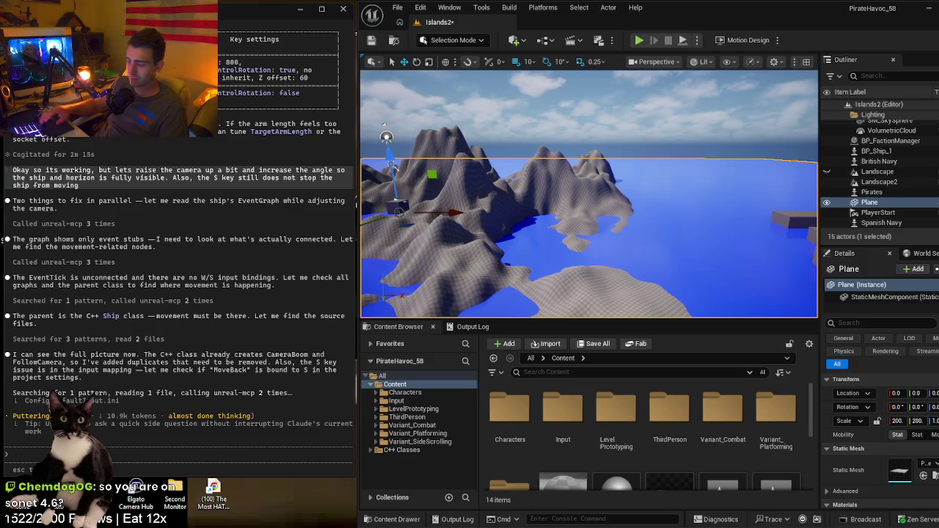
pyautogui.write('/model')
pyautogui.press('Return')
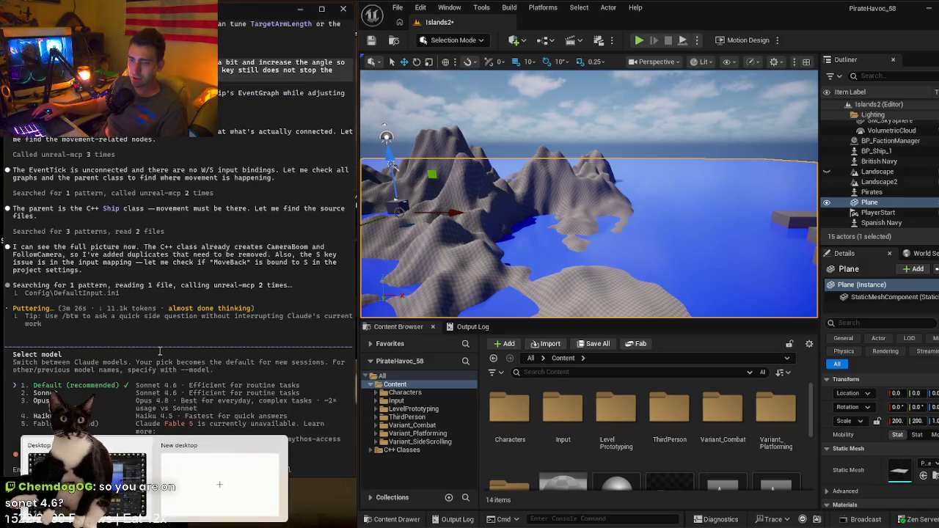
pyautogui.press('Escape')
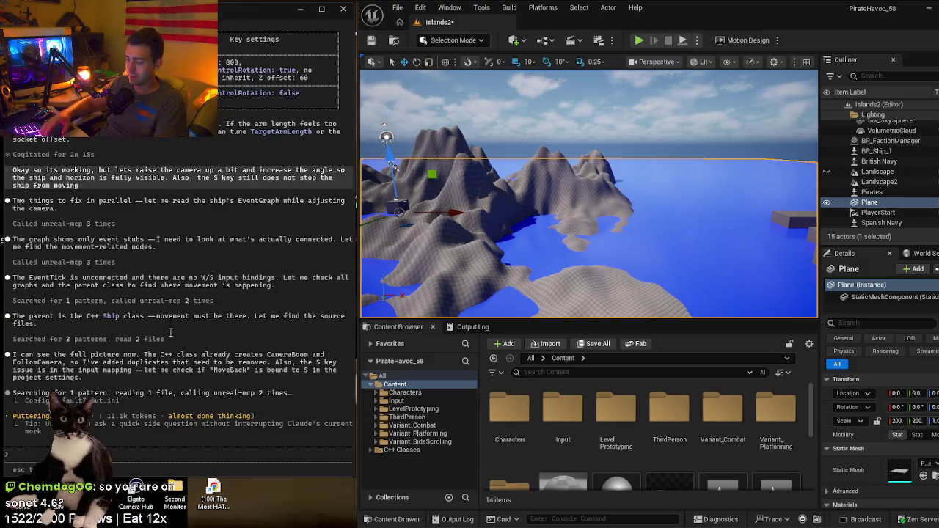
pyautogui.hotkey('alt', 'p')
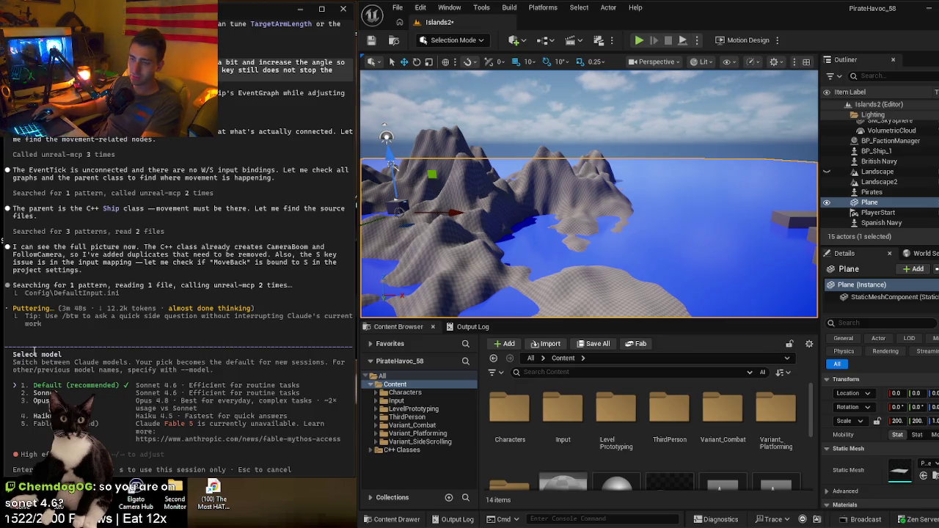
pyautogui.press('Escape')
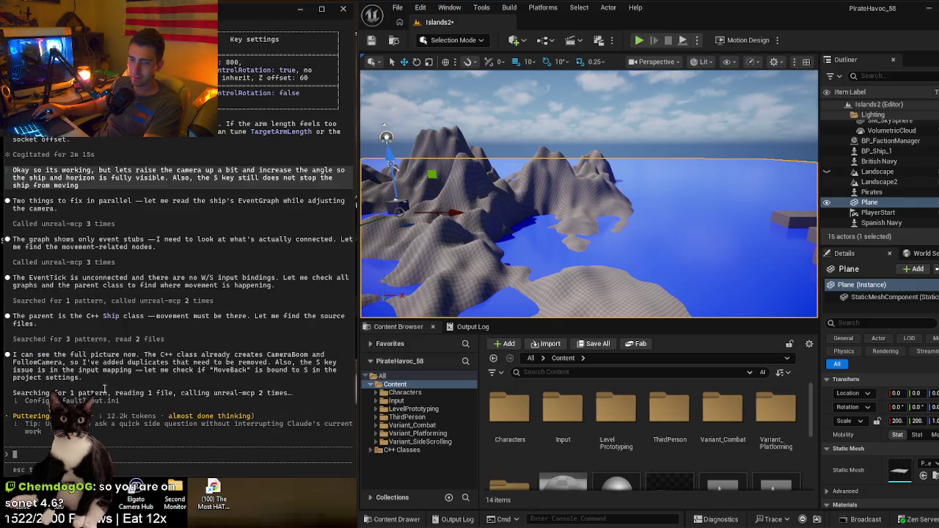
pyautogui.hotkey('alt', 'p')
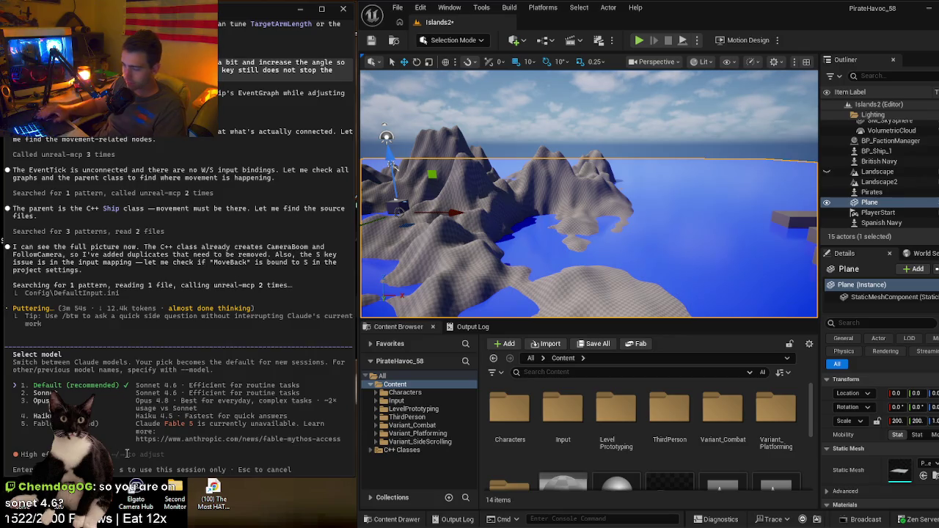
pyautogui.press('Right')
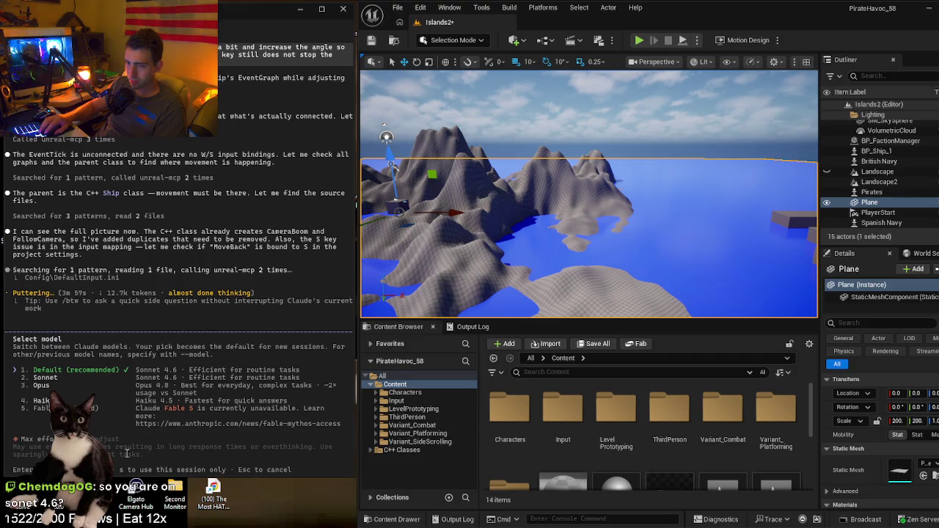
pyautogui.press('Right')
pyautogui.press('Right')
pyautogui.press('Right')
pyautogui.press('Right')
pyautogui.press('Right')
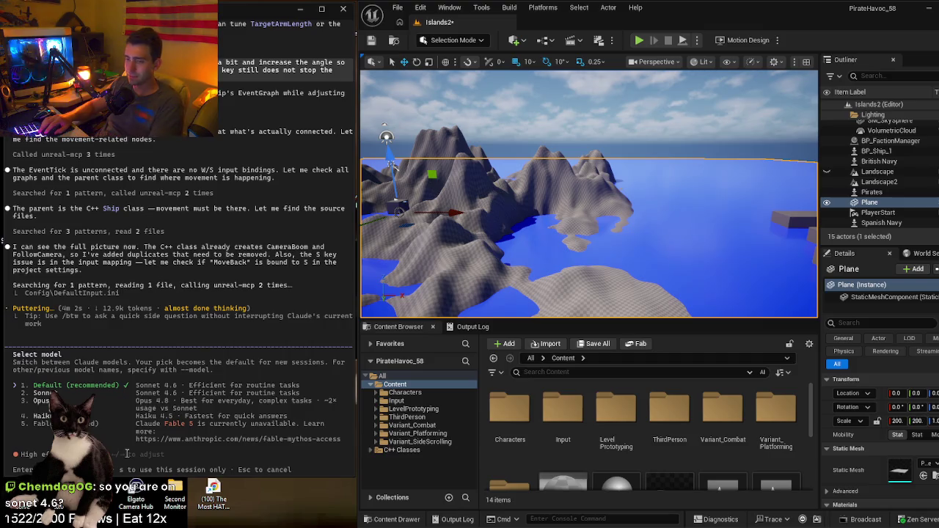
pyautogui.press('Return')
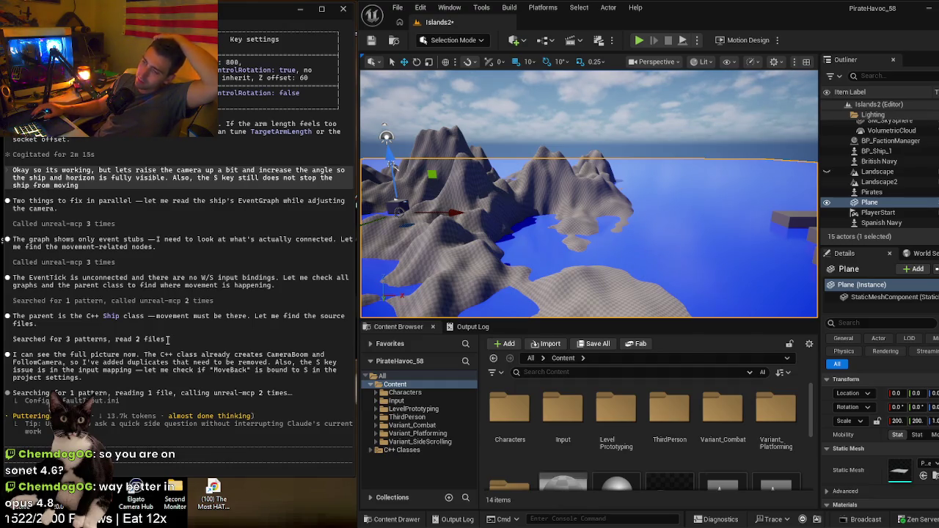
# - Bring the view down to water level beside the checkered grey blocks
pyautogui.moveTo(485, 242)
pyautogui.mouseDown()
pyautogui.moveTo(513, 235)
pyautogui.moveTo(493, 230)
pyautogui.moveTo(523, 233)
pyautogui.mouseUp()
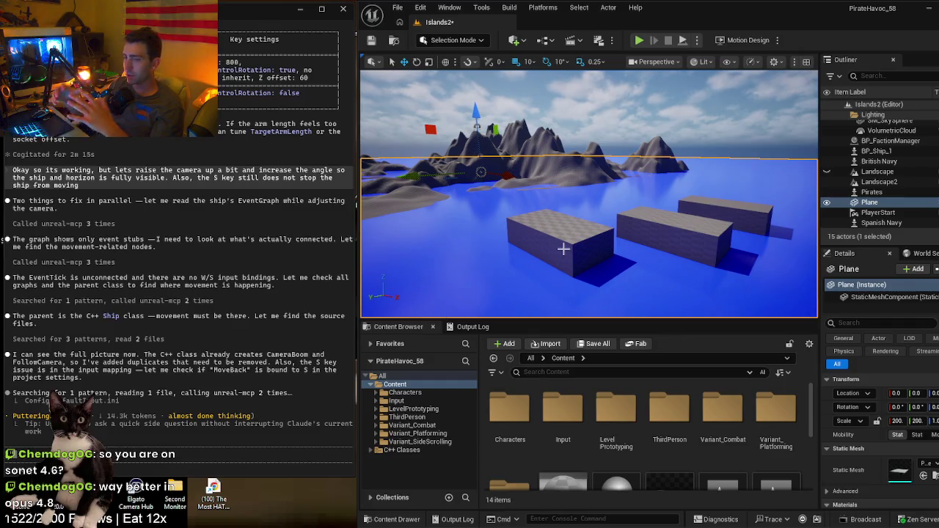
pyautogui.scroll(8, 467, 222)
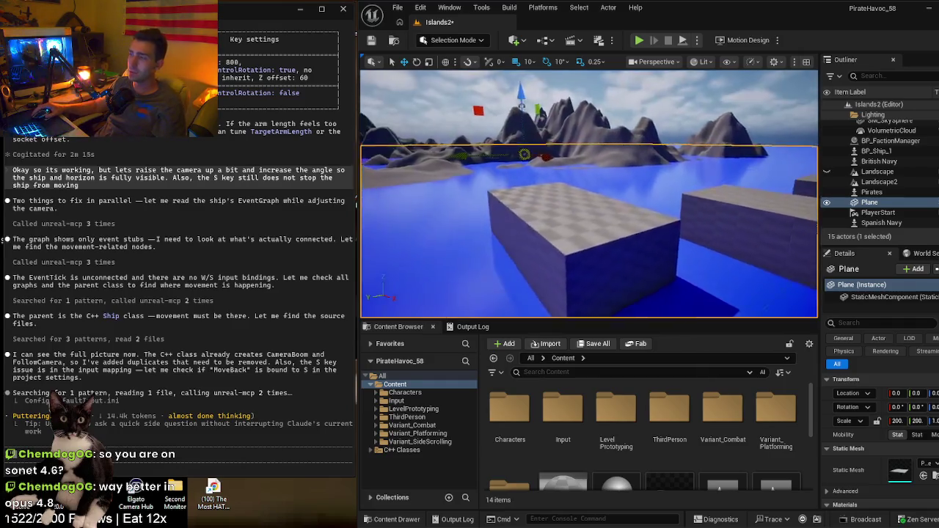
pyautogui.scroll(-8, 467, 222)
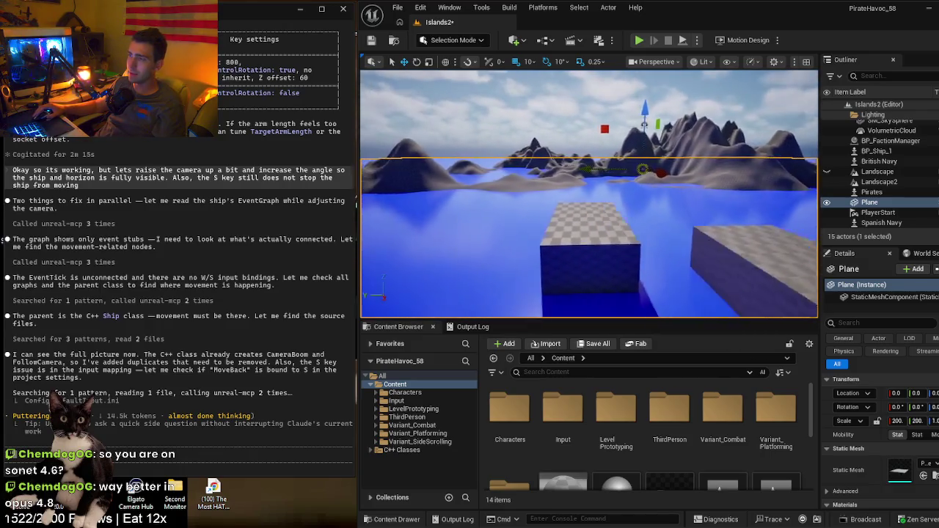
pyautogui.scroll(5, 588, 193)
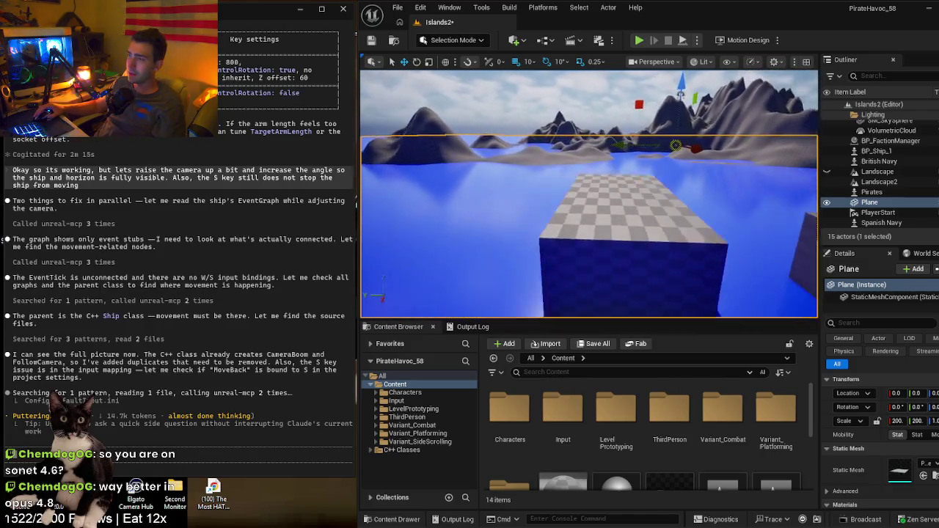